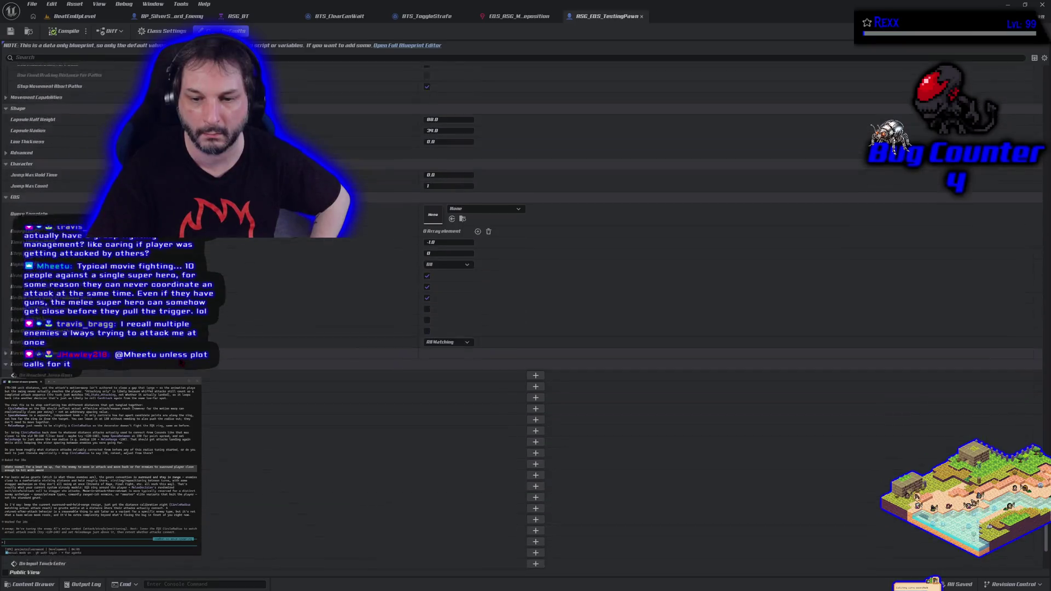
Set the testing pawn's Query Template to EQS_ASG_MeleeReposition.
scroll(602, 307, "down", 3)
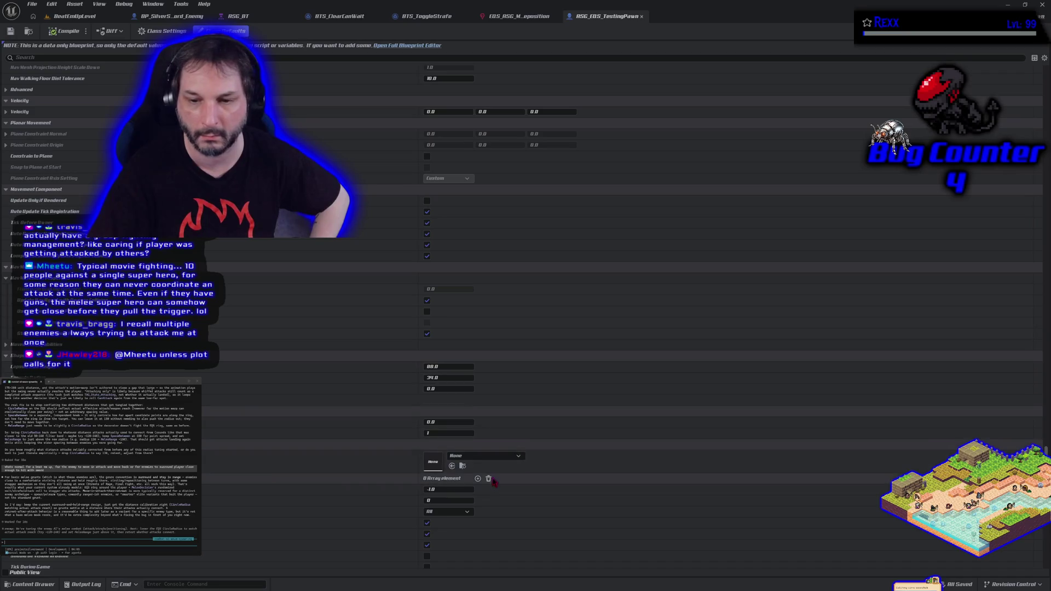
left_click(485, 456)
left_click(488, 354)
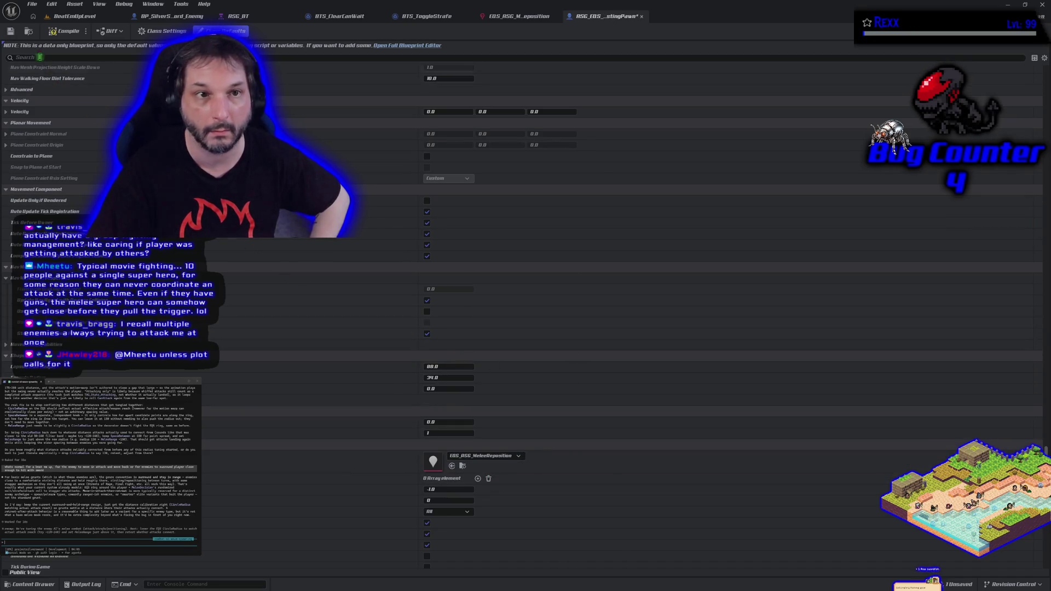
Save the testing pawn blueprint and go back to the BeatEmUpLevel level.
left_click(11, 31)
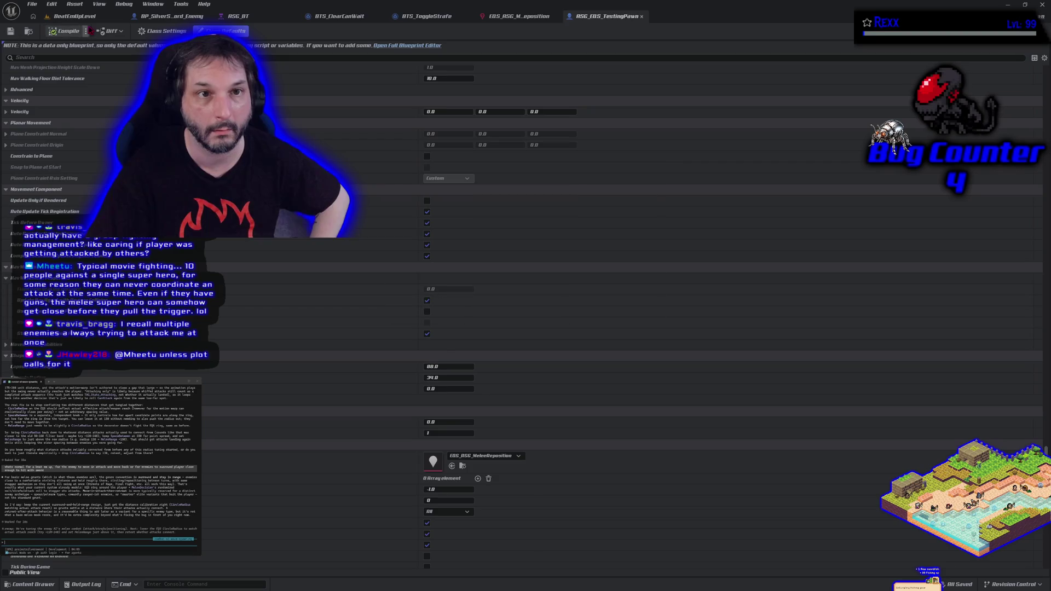
left_click(74, 16)
left_click(33, 585)
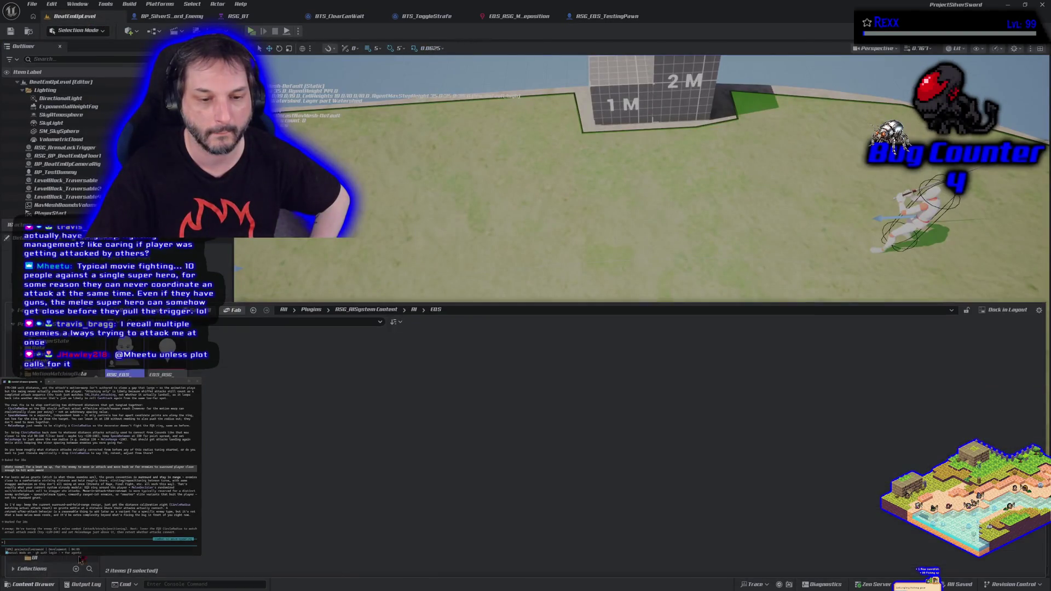
Drag an ASG_EQS_TestingPawn into the viewport and position it on the character.
mouse_move(328, 356)
left_mouse_down()
mouse_move(465, 246)
mouse_move(498, 256)
mouse_move(454, 182)
left_mouse_up()
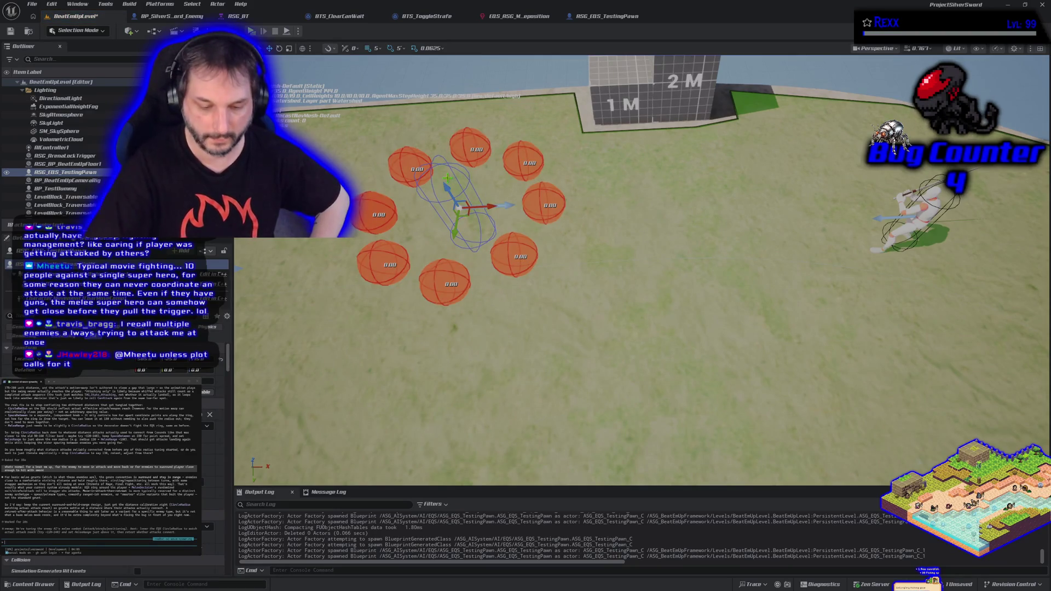
key("ctrl+z")
mouse_move(360, 108)
left_mouse_down()
mouse_move(378, 88)
mouse_move(378, 126)
left_mouse_up()
mouse_move(710, 302)
left_mouse_down()
mouse_move(745, 307)
mouse_move(712, 290)
mouse_move(712, 318)
mouse_move(707, 257)
mouse_move(701, 329)
mouse_move(695, 312)
mouse_move(676, 317)
left_mouse_up()
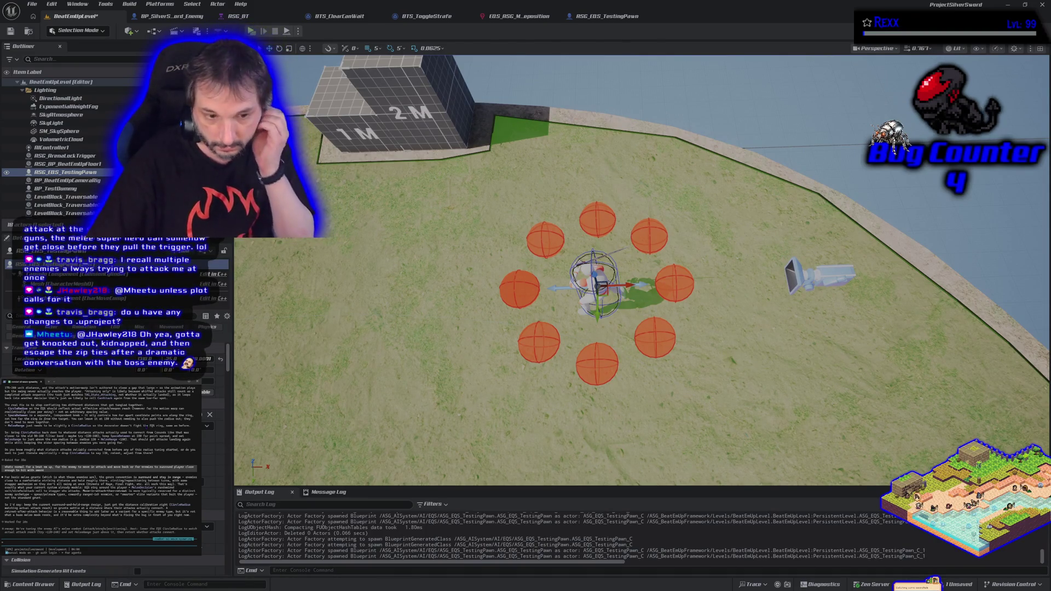
Switch to GitHub Desktop showing the BTService_ASG_MeleeDecision.cpp diff.
key("alt+Tab")
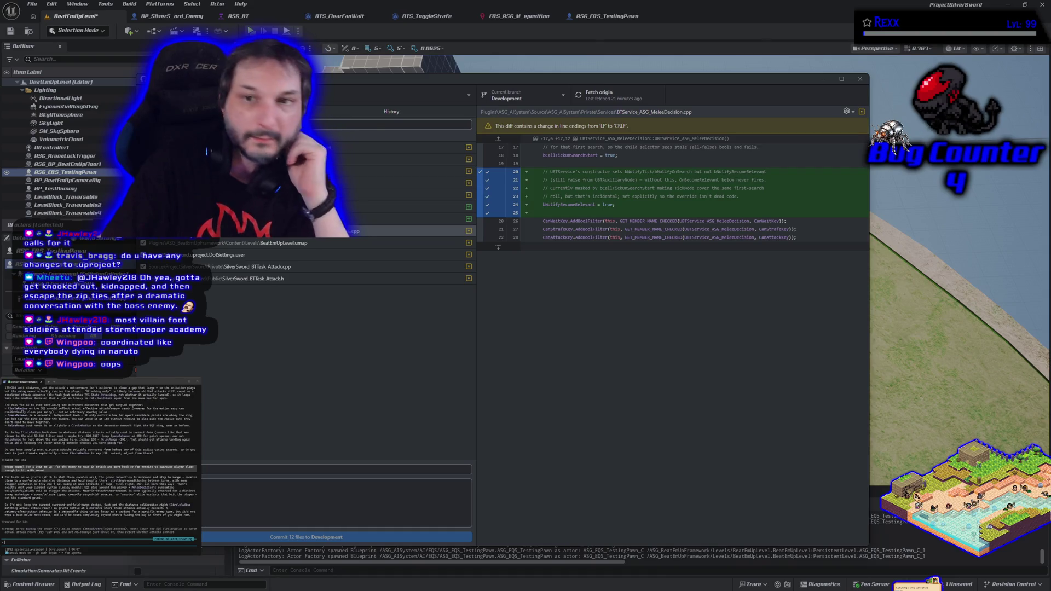
Go through the ASG_BT and ASG_EQS_TestingPawn tabs back to the BeatEmUpLevel viewport.
left_click(241, 16)
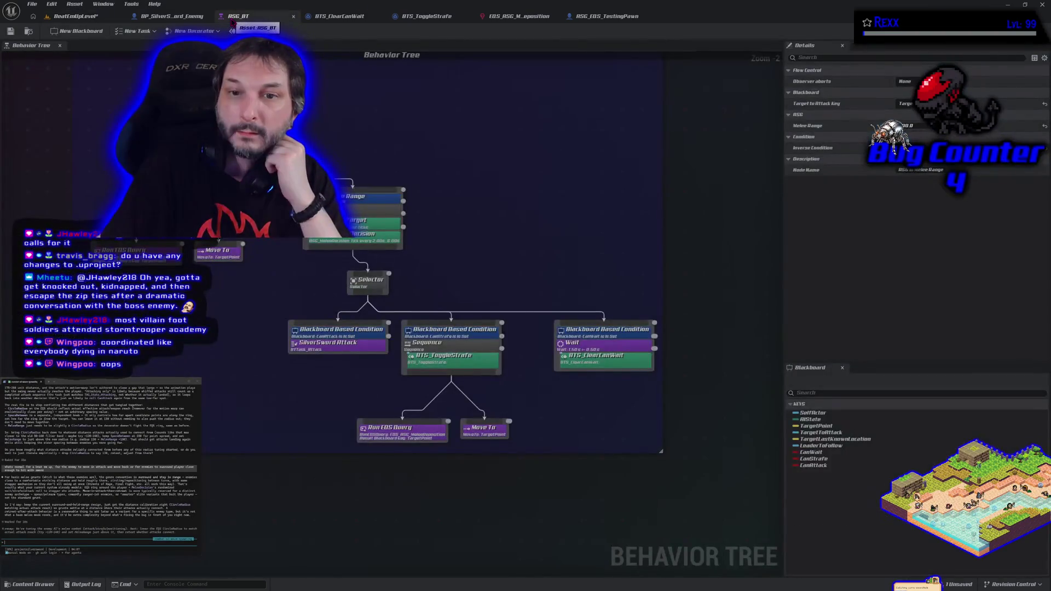
left_click(608, 16)
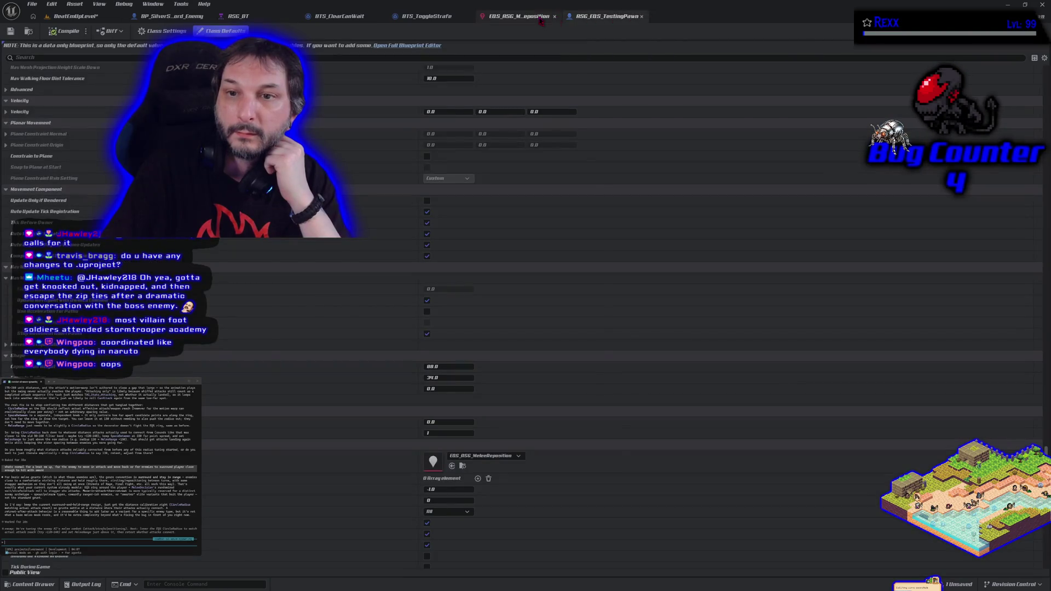
left_click(77, 16)
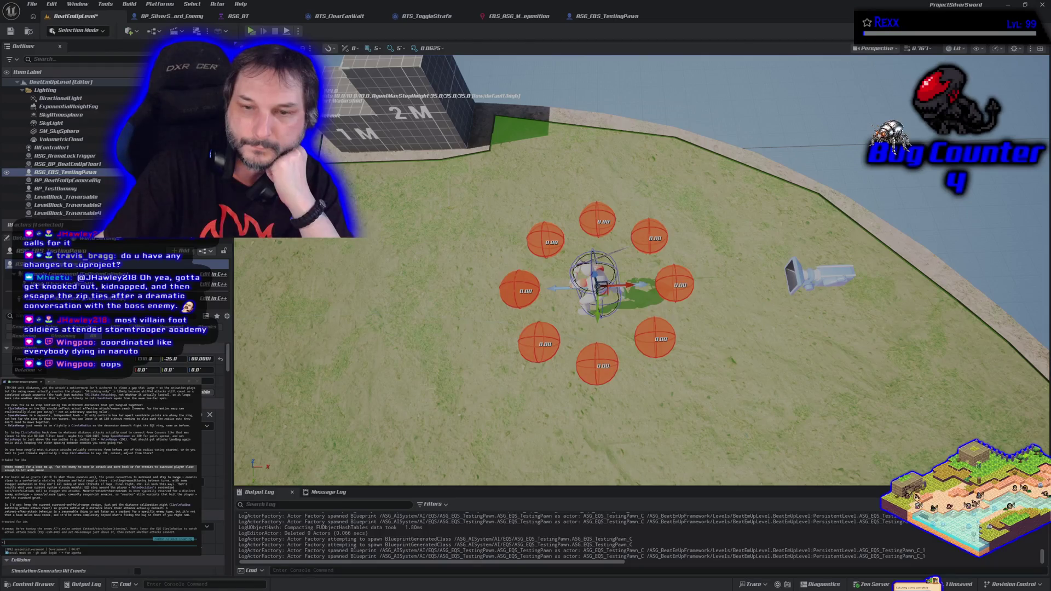
left_click(66, 180)
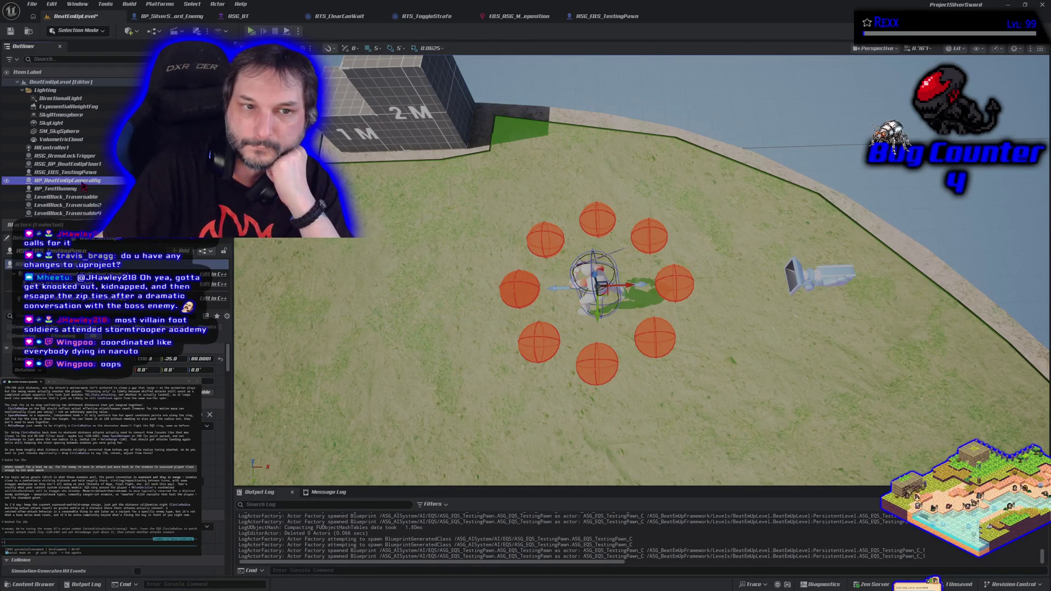
Delete ASG_EQS_TestingPawn from the Outliner, confirm the deletion, and save the level.
left_click(82, 174)
key("Delete")
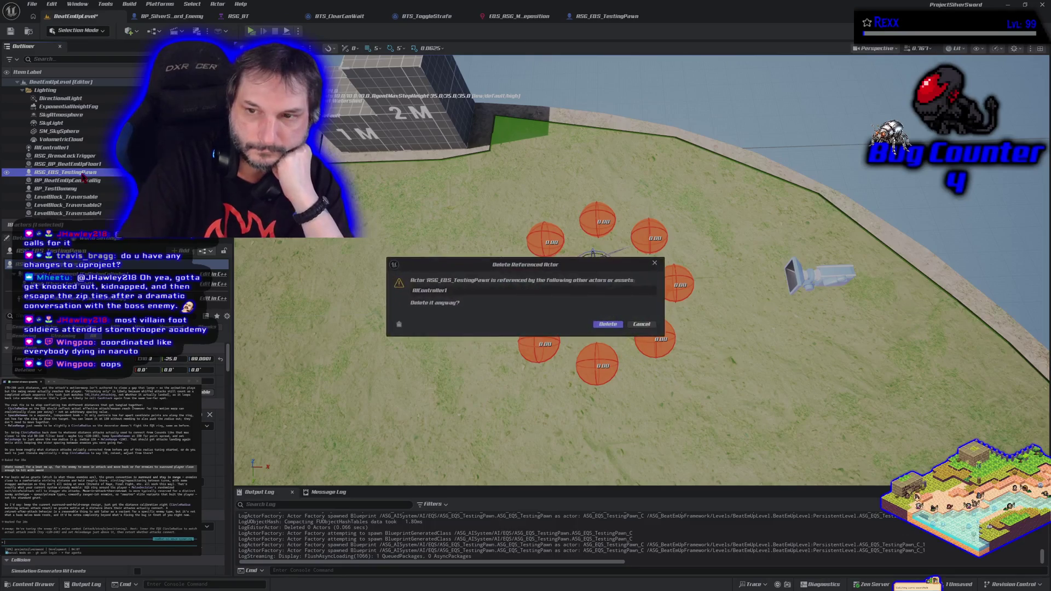
left_click(607, 325)
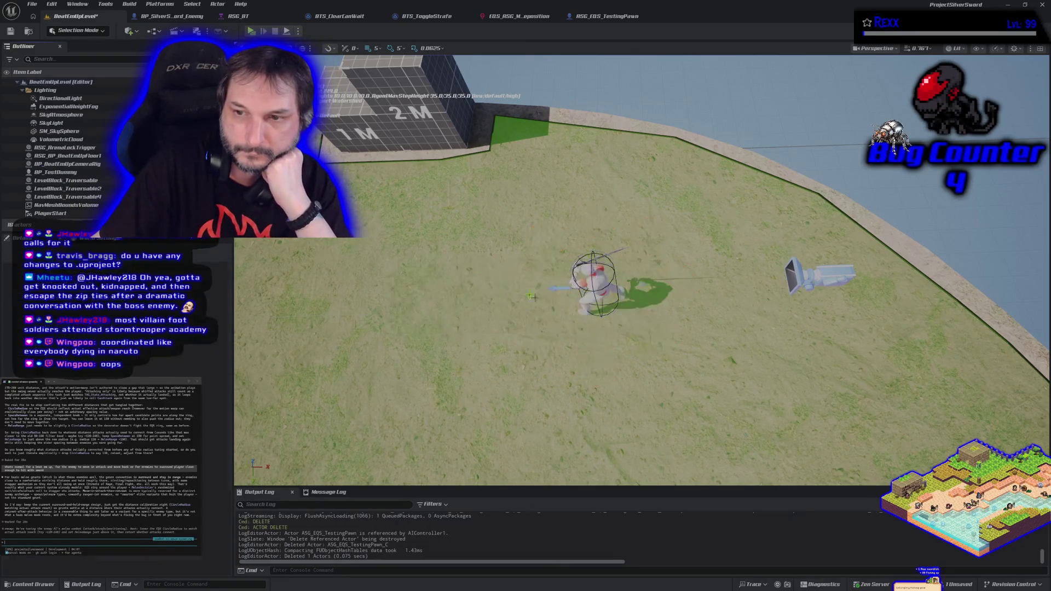
left_click(21, 31)
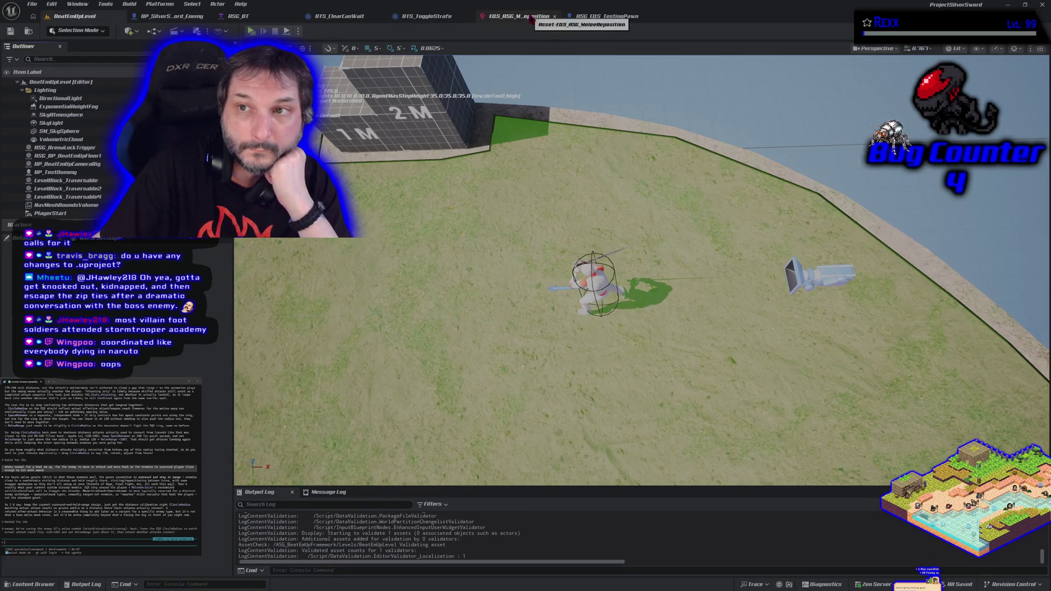
left_click(591, 17)
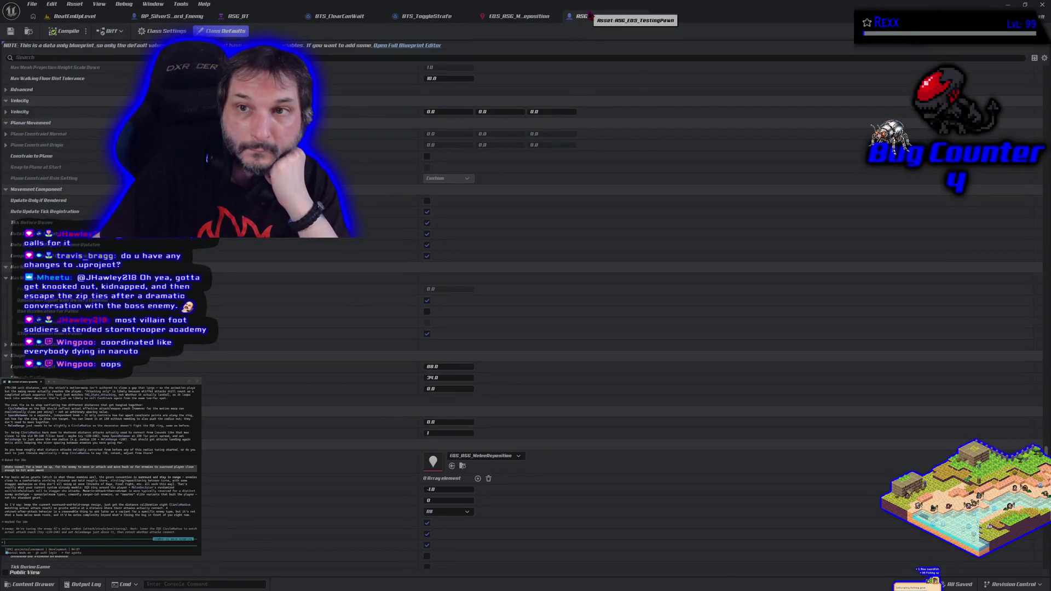
Close the testing pawn, BTS_ToggleStrafe and BTS_ClearCanWait editor tabs.
middle_click(591, 17)
left_click(426, 17)
middle_click(426, 17)
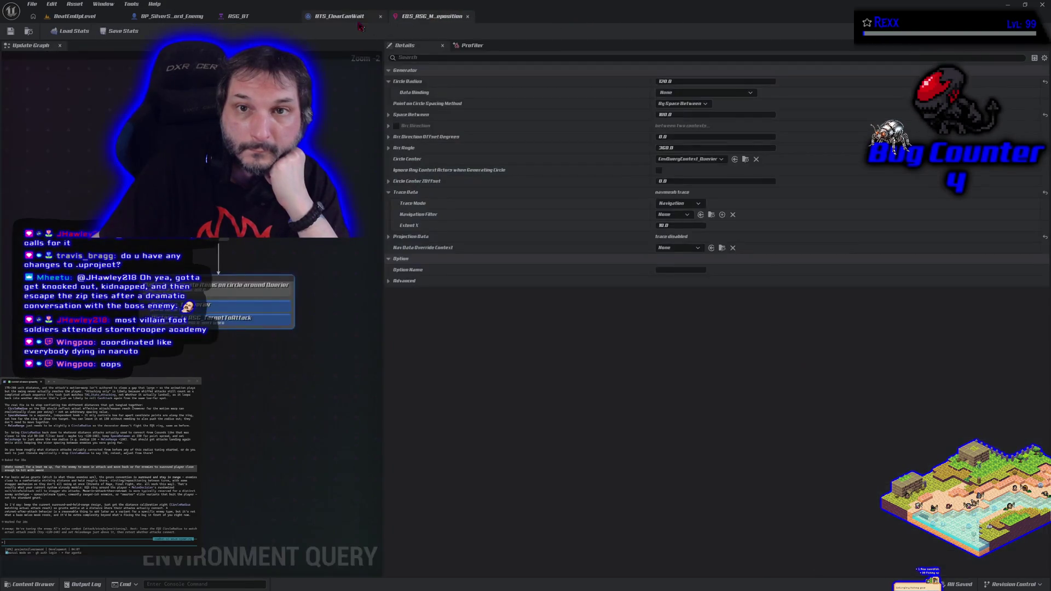
left_click(343, 16)
middle_click(343, 17)
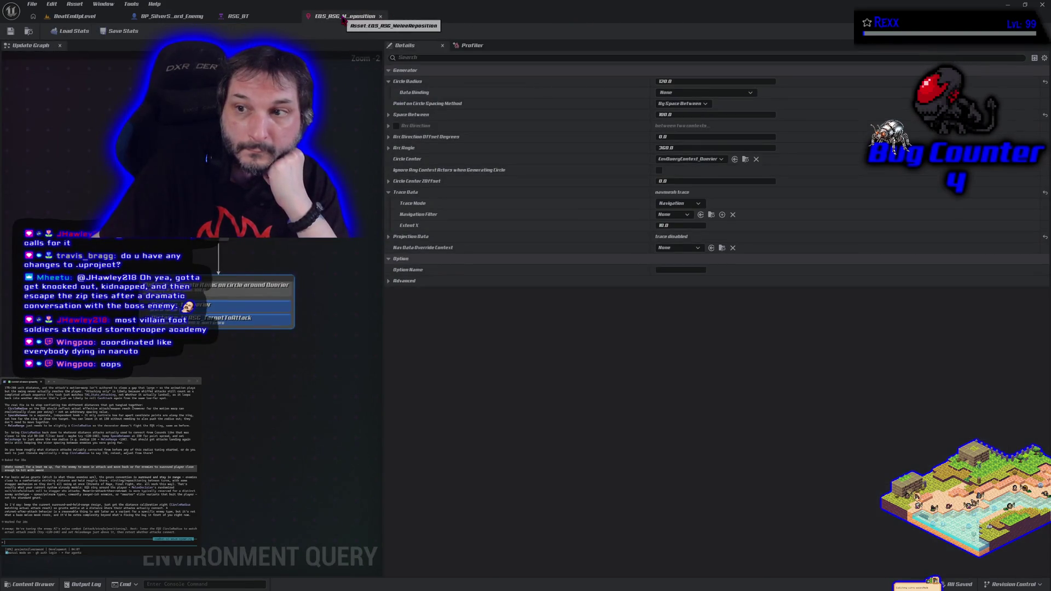
Set Circle Center to EnvQueryContext_ASG_TargetToAttack, save the query, and close Unreal Editor.
left_click(689, 158)
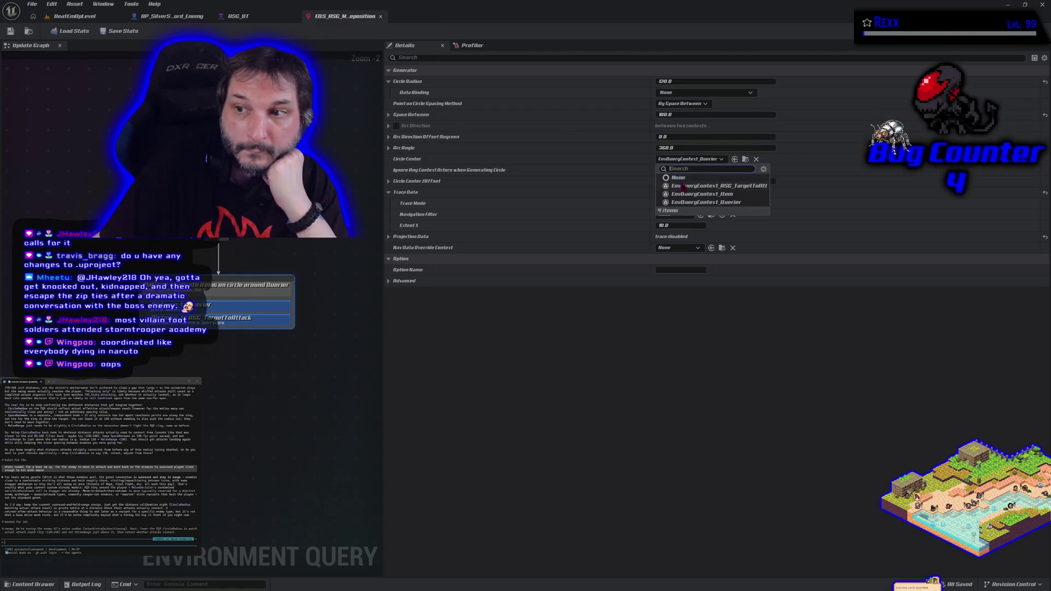
left_click(685, 180)
left_click(12, 32)
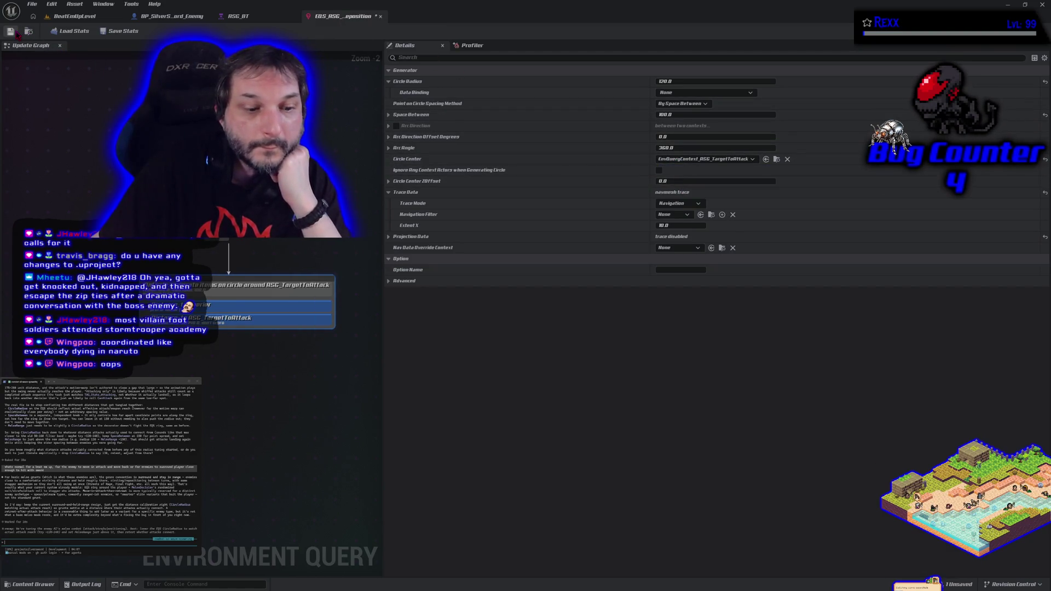
left_click(1042, 4)
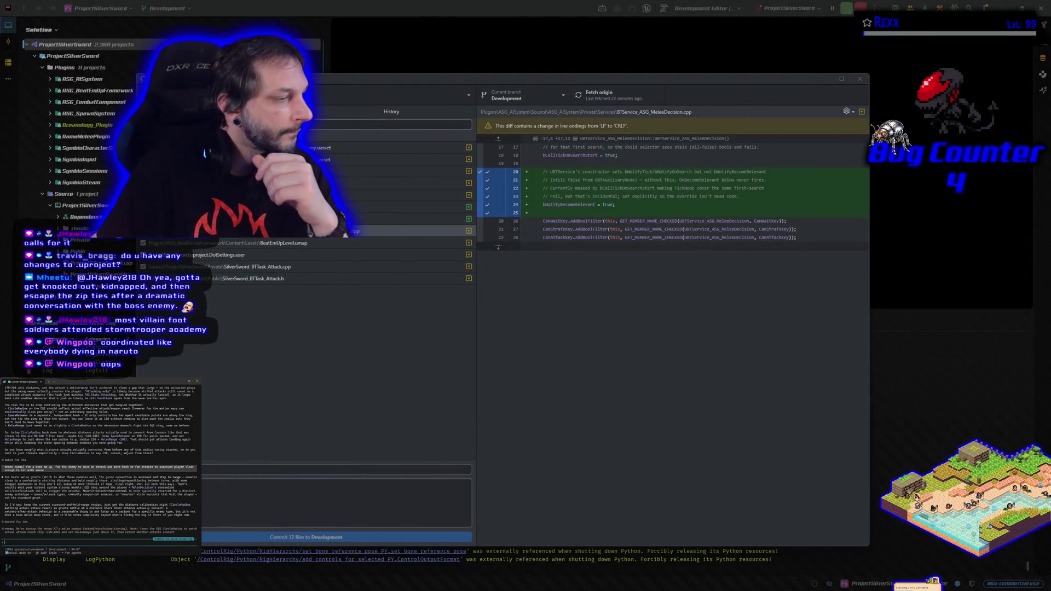
Send the terminal assistant a request for the commit info.
type("ontinue")
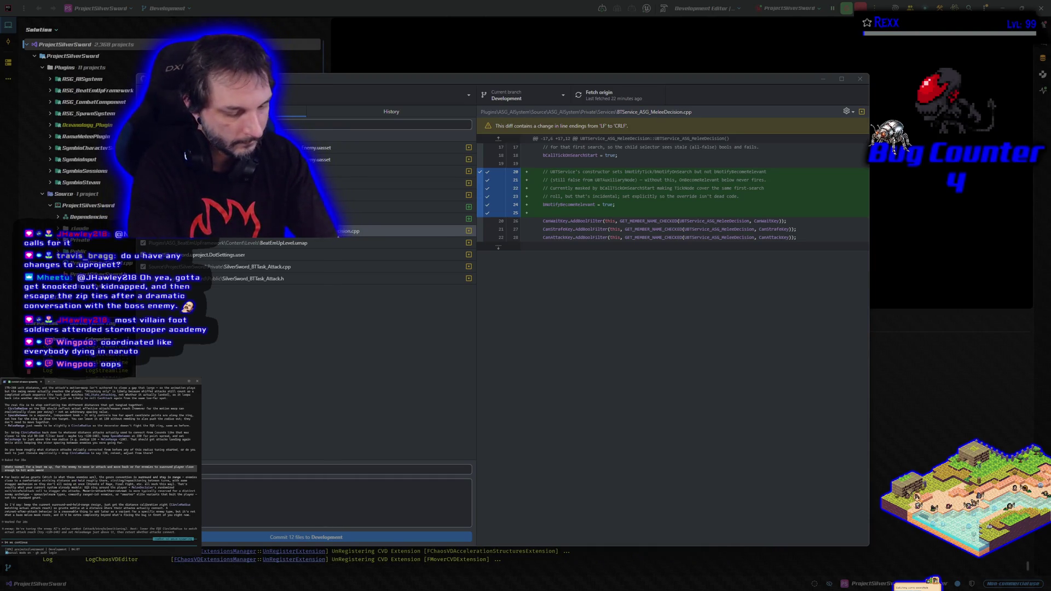
type("mit info")
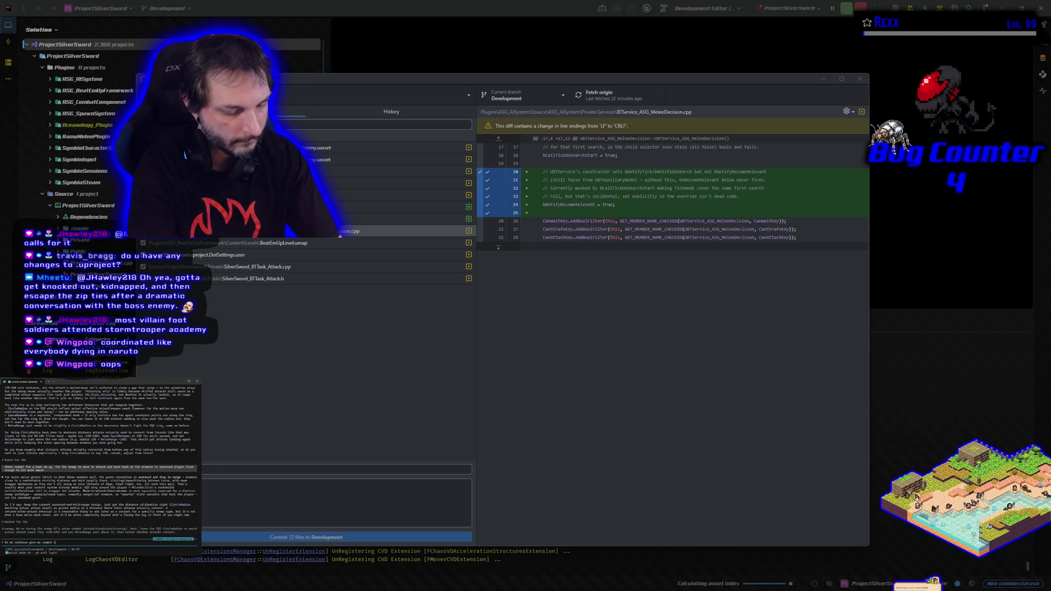
key("Return")
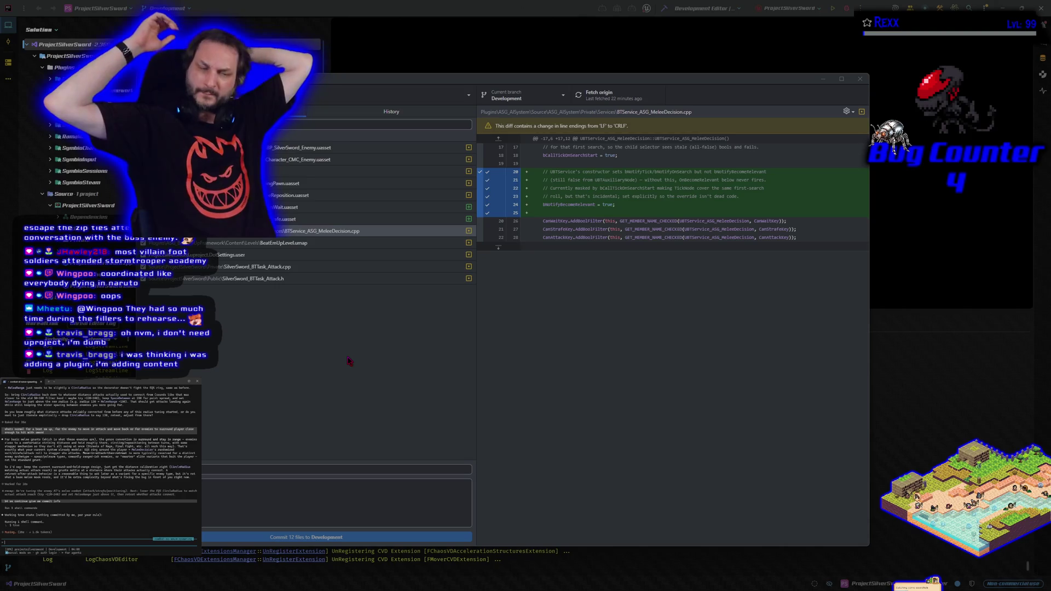
Tell the terminal assistant 'committed, let's fix the melee range calibration'.
type("committed, let's fix the melee range calibration")
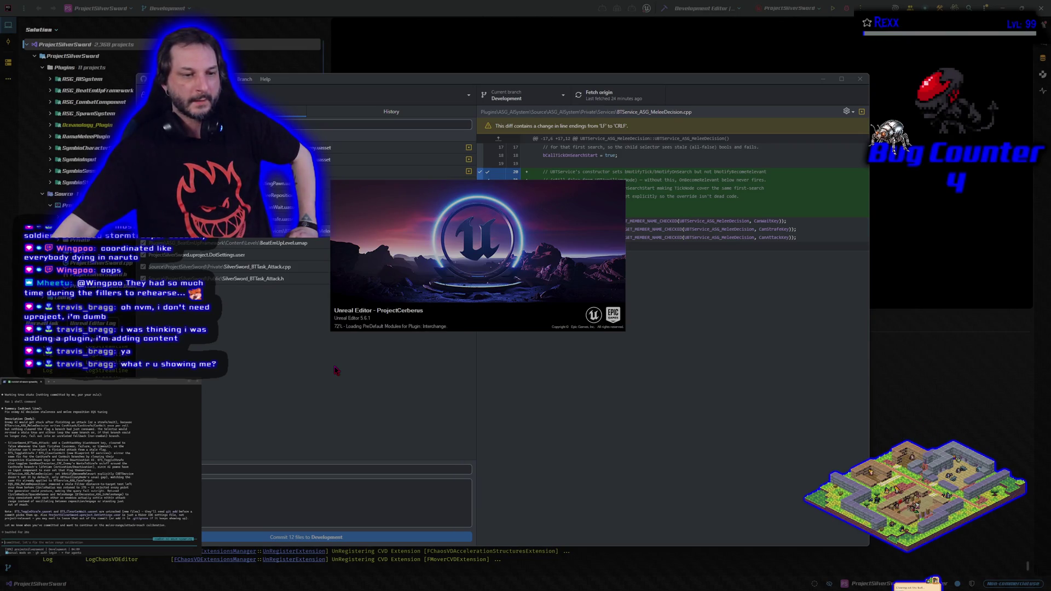
Move the ProjectCerberus loading splash aside while the OpenWorldTest level loads.
mouse_move(451, 264)
left_mouse_down()
mouse_move(481, 351)
mouse_move(485, 336)
left_mouse_up()
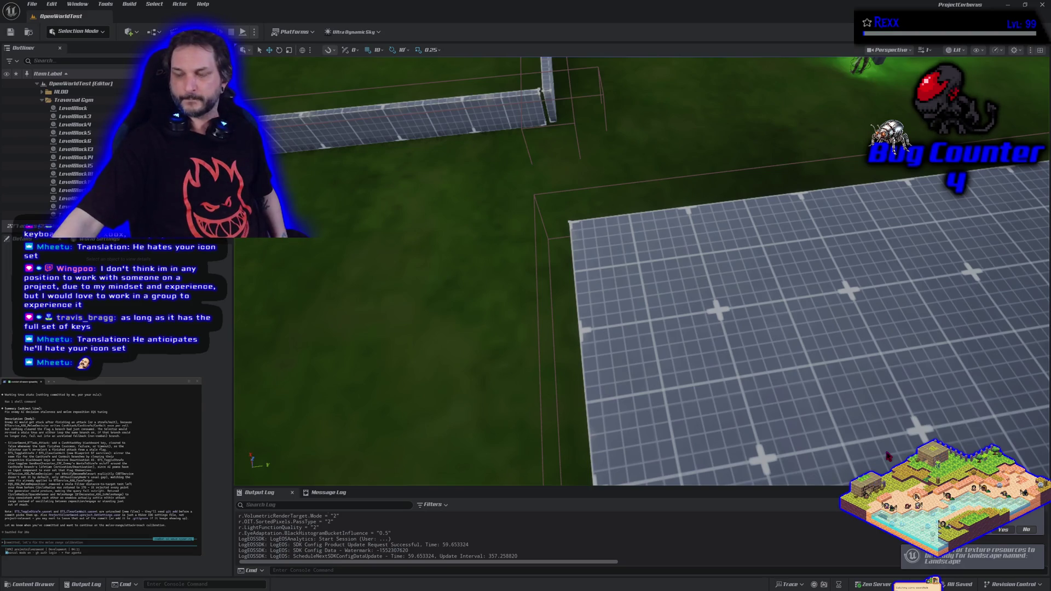
Look over the Sandbox_BT behaviour tree's branches, then switch back to OpenWorldTest.
key("alt+Tab")
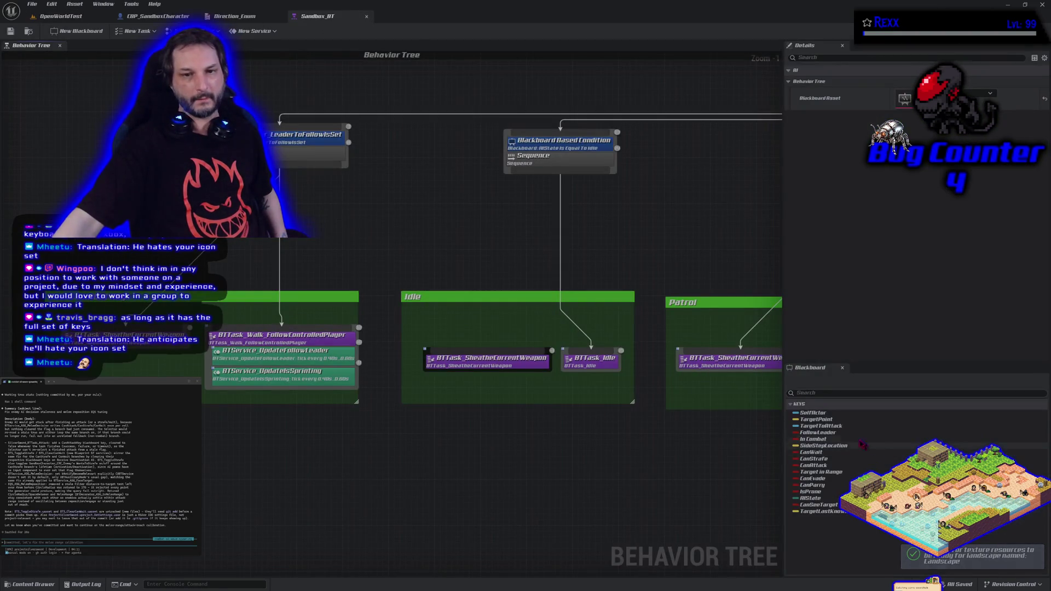
scroll(280, 455, "down", 5)
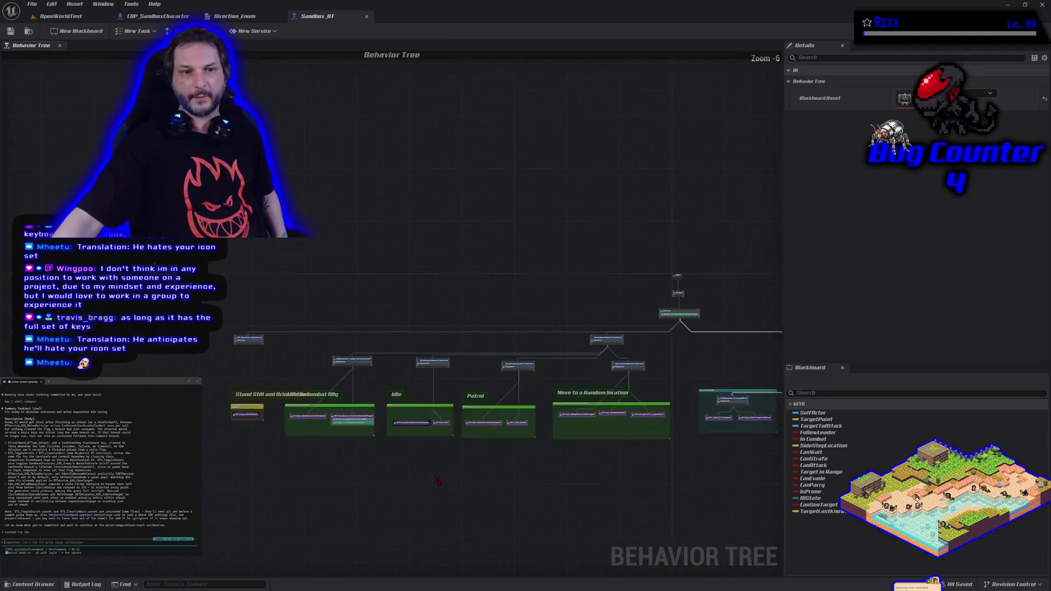
left_click_drag(507, 502, 310, 434)
scroll(321, 290, "down", 4)
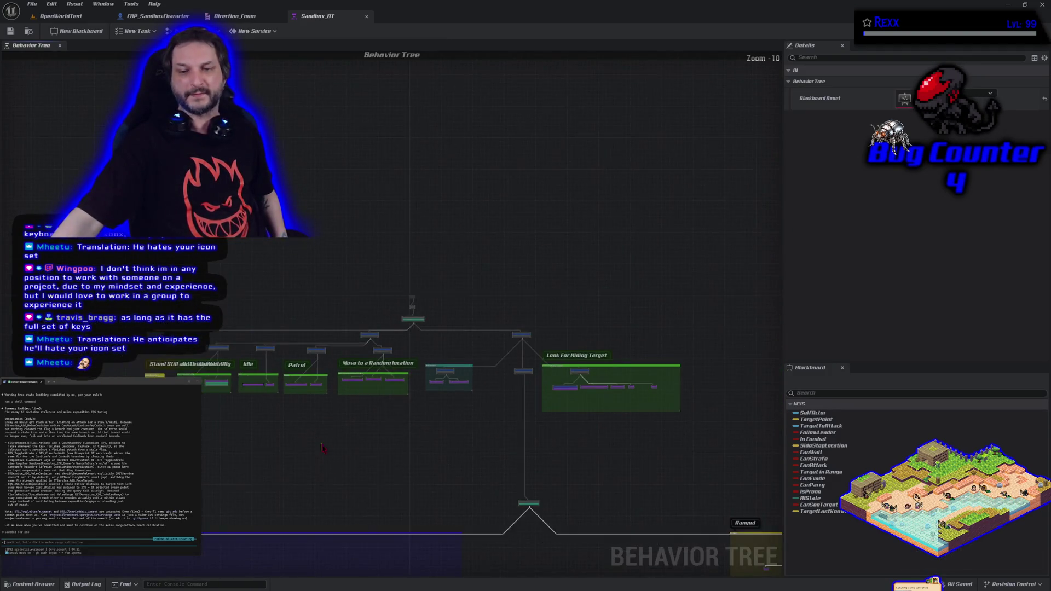
scroll(321, 290, "down", 2)
left_click_drag(321, 291, 389, 294)
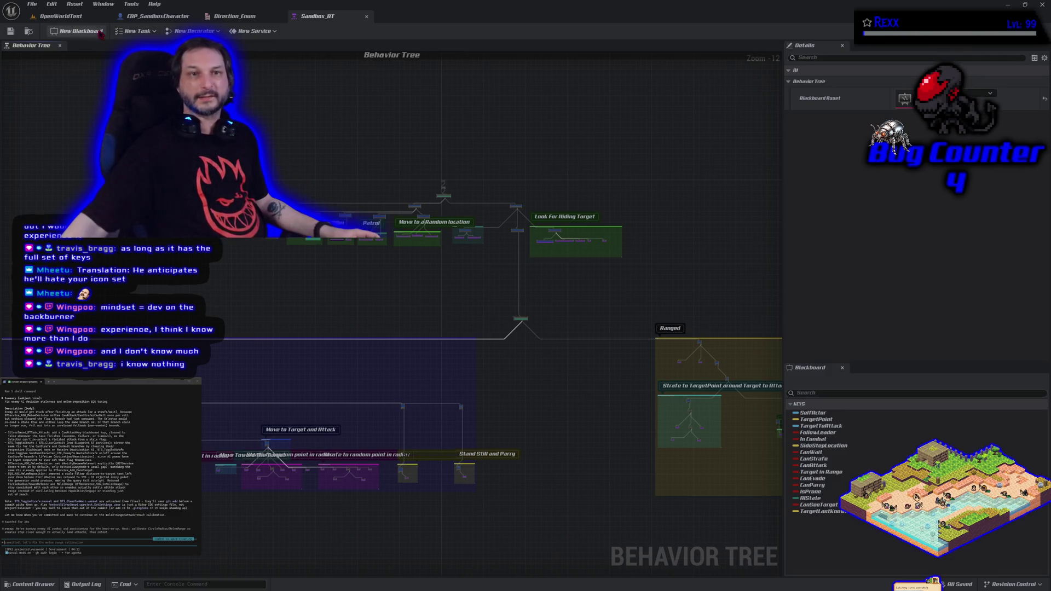
left_click(73, 21)
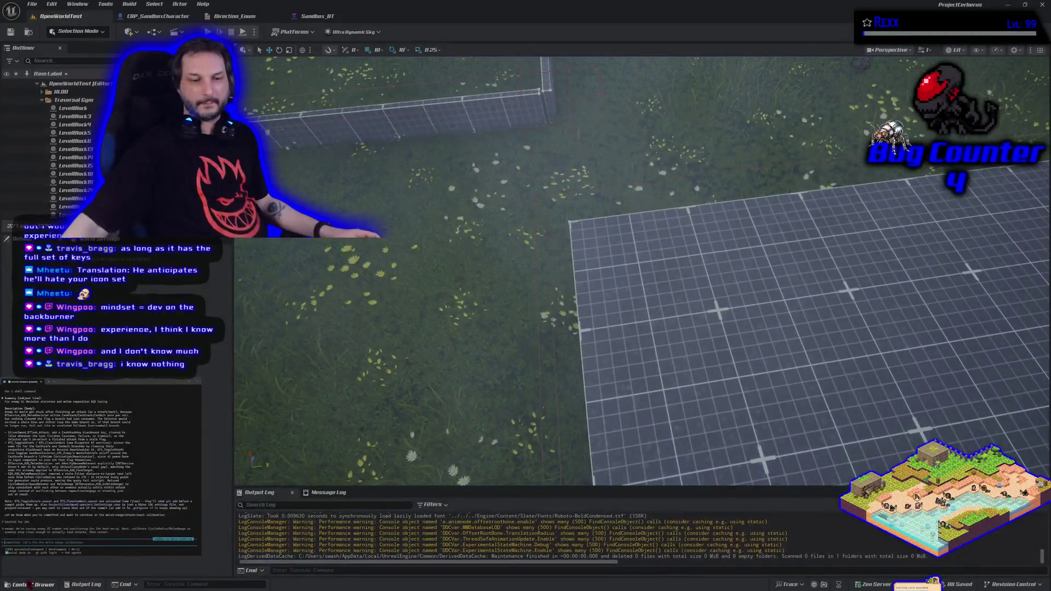
Open the Content Drawer and browse into the Characters folder.
left_click(31, 585)
scroll(49, 559, "down", 2)
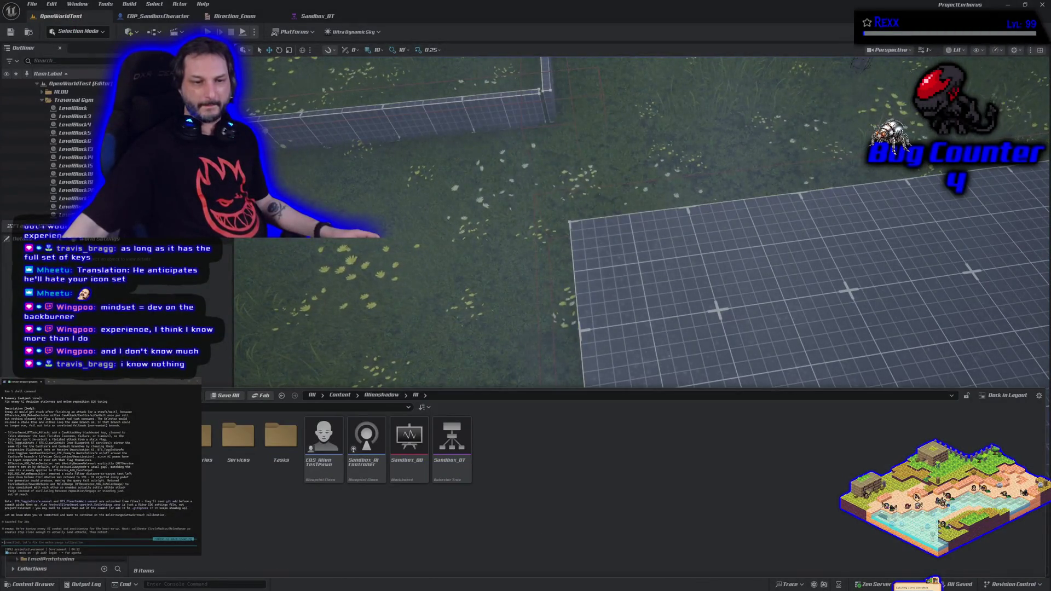
scroll(49, 559, "down", 3)
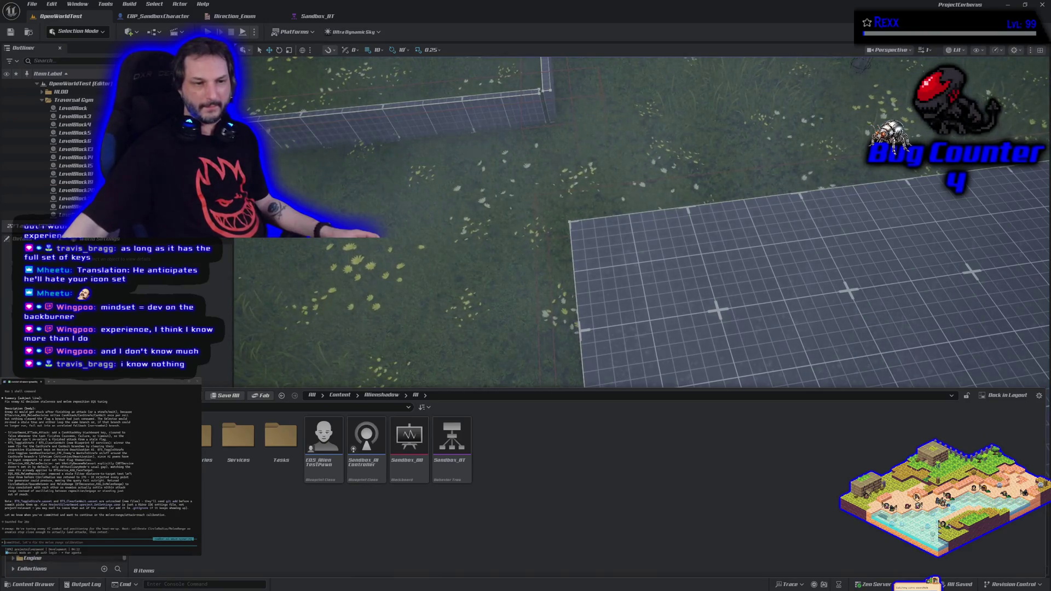
scroll(49, 559, "up", 5)
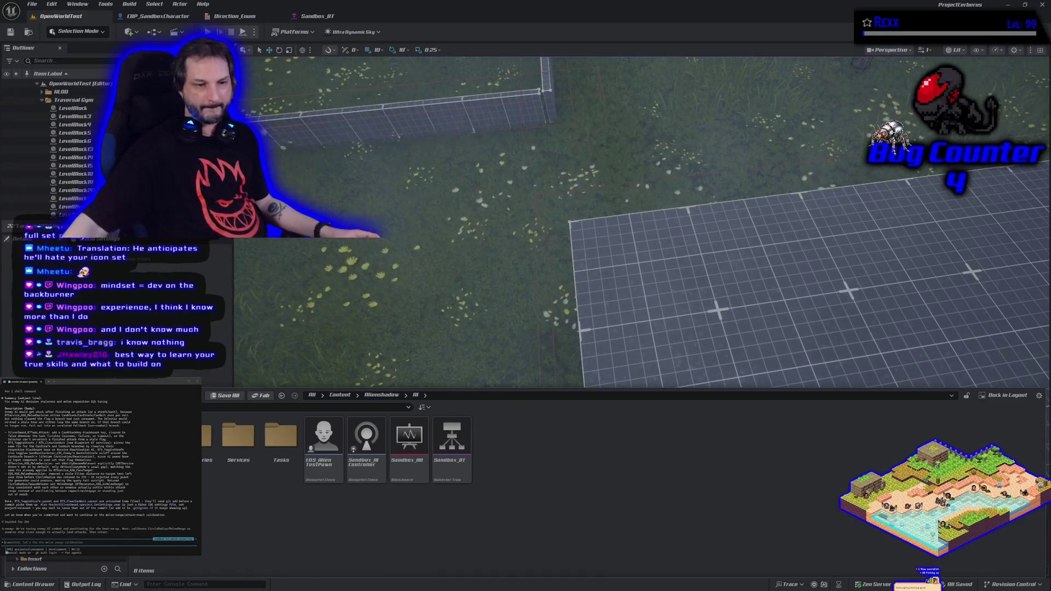
left_click(55, 525)
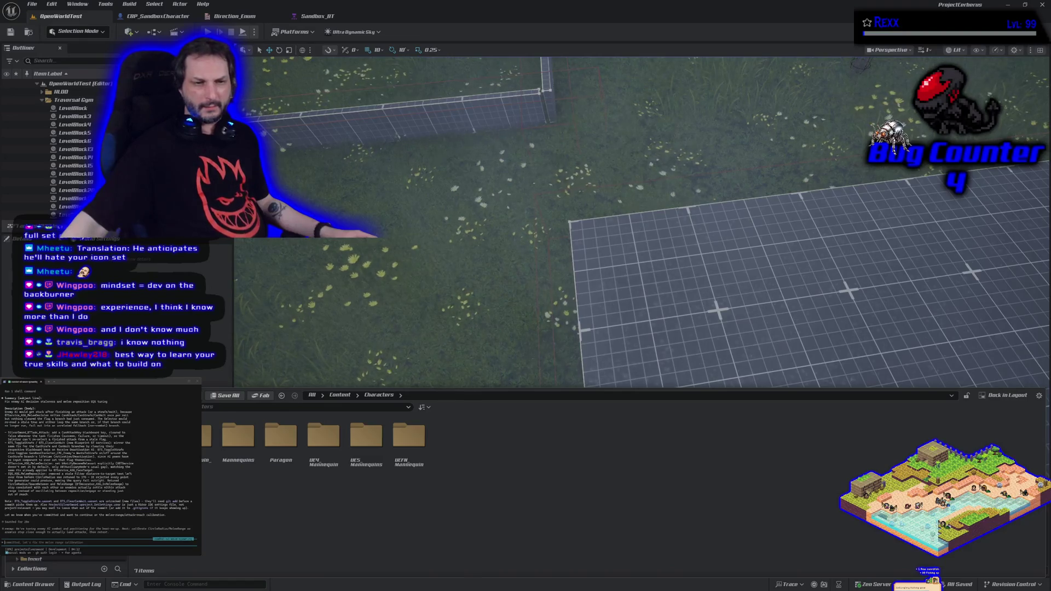
Navigate to ProHUD Textures > UI > Icons_Controller > Buttons and close the floating terminal.
key("ctrl+b")
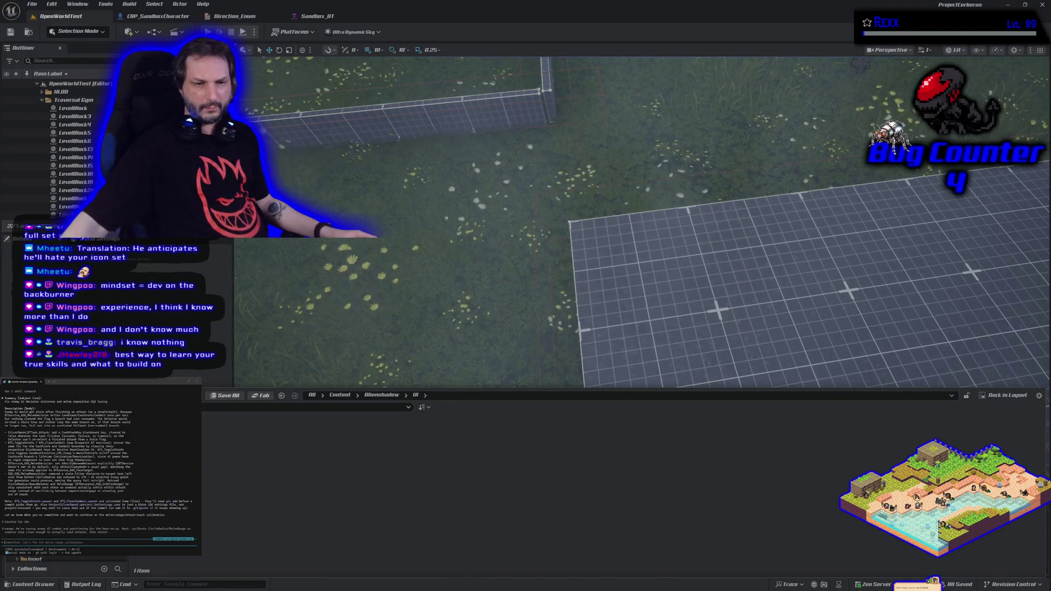
key("Return")
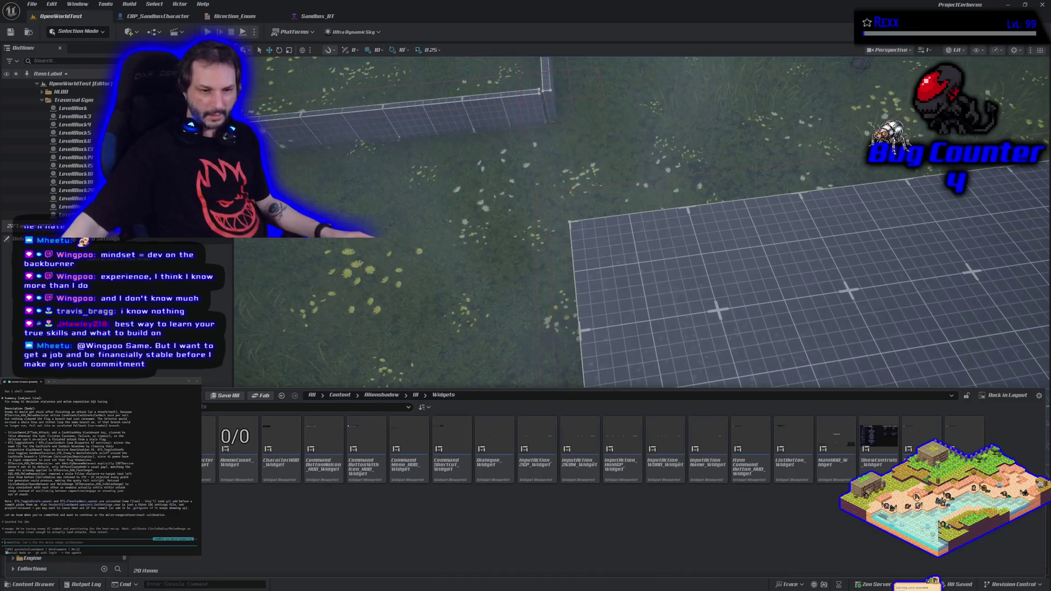
key("ctrl+b")
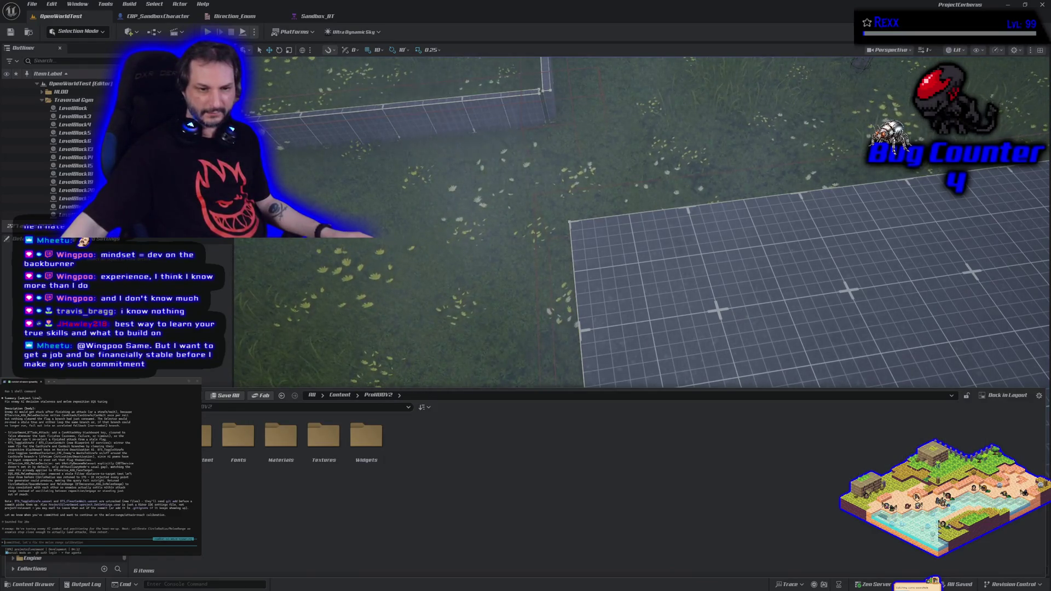
key("Up")
key("Return")
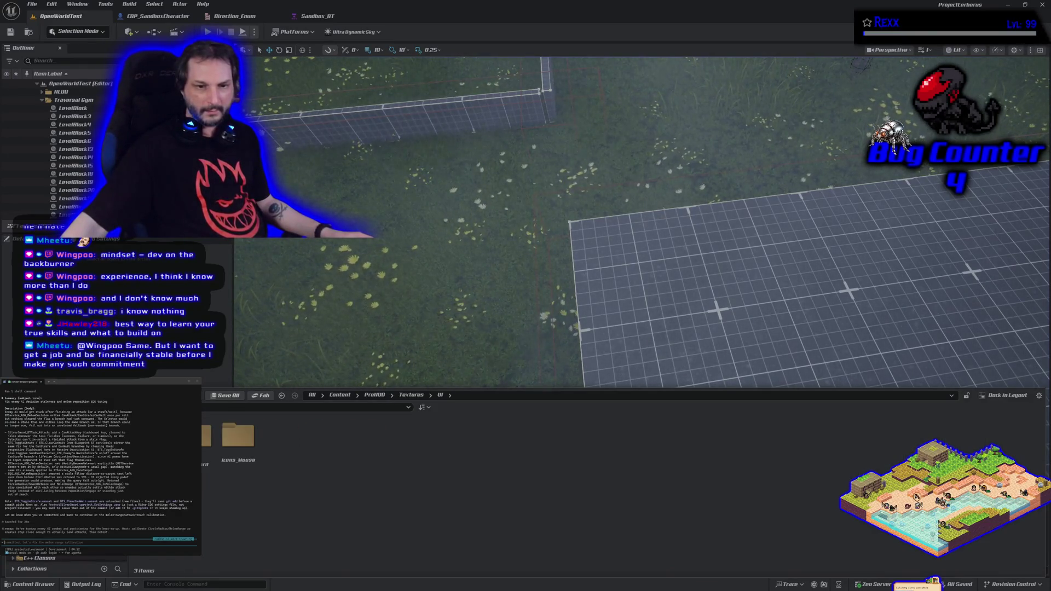
key("Return")
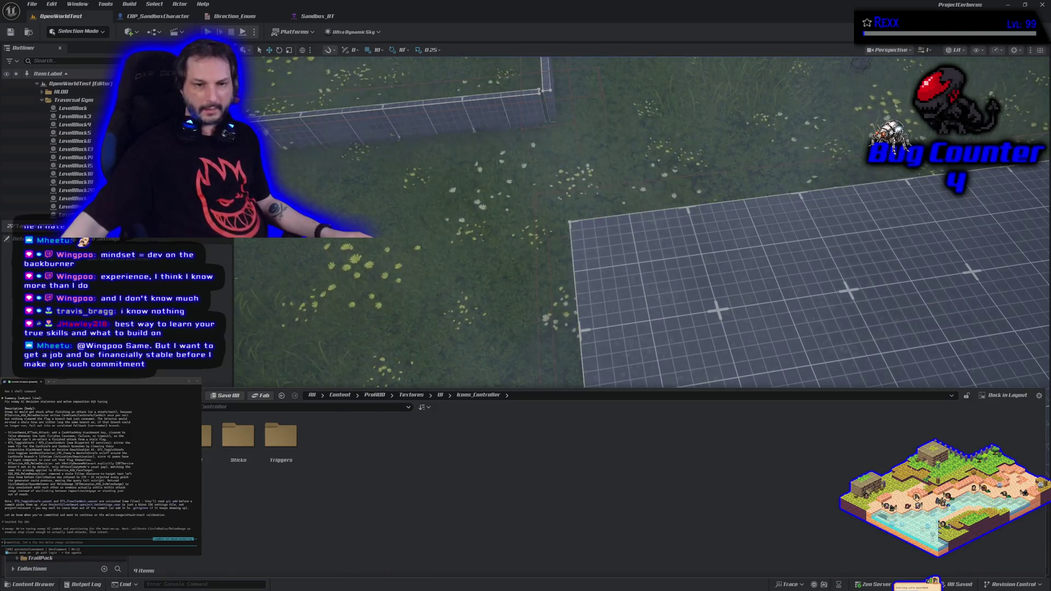
key("Return")
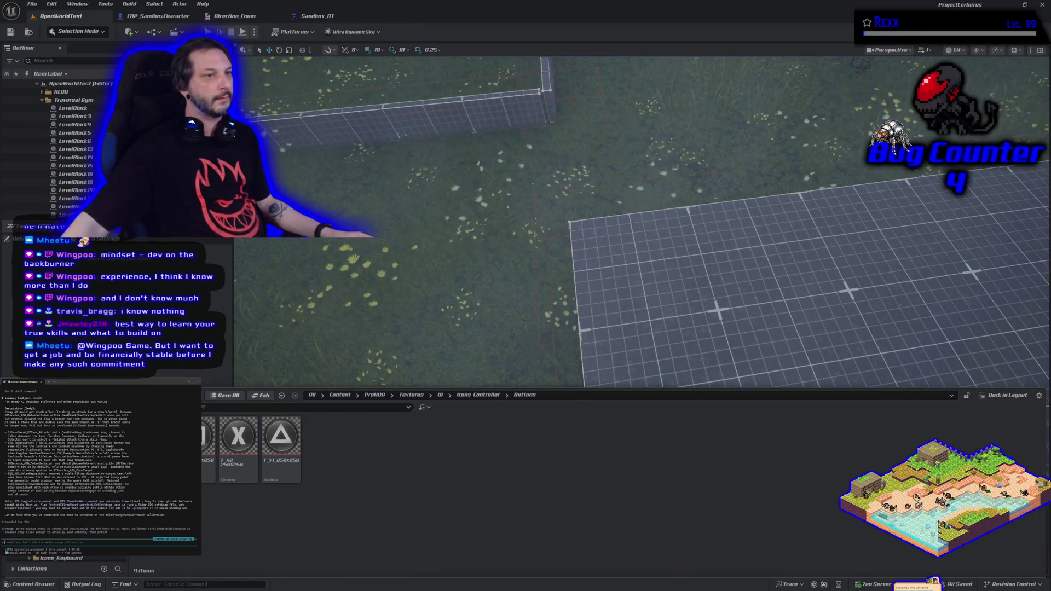
left_click(180, 382)
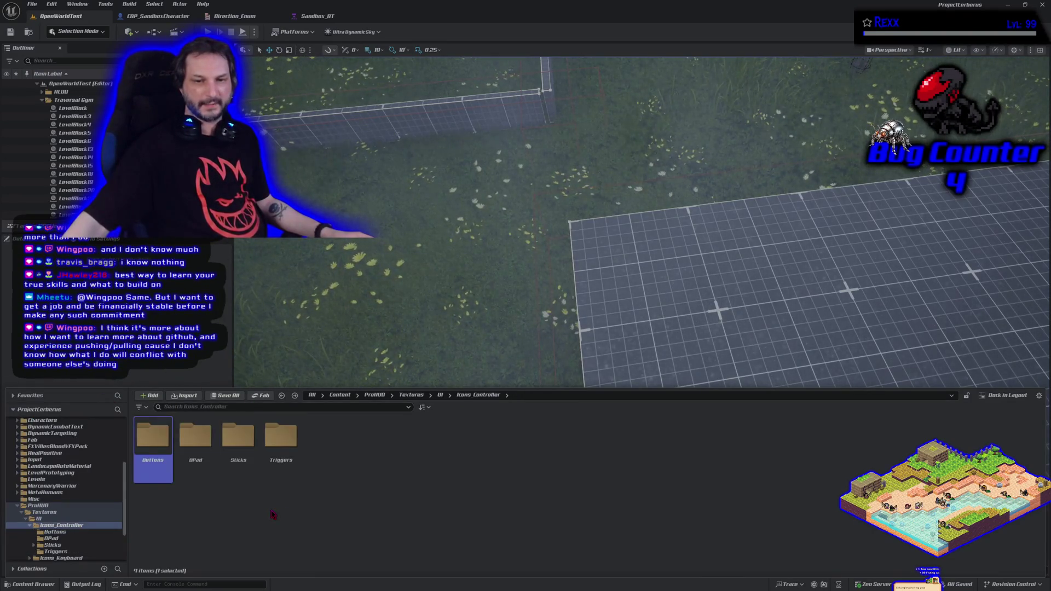
Step through the DPad, Sticks, LeftStick and RightStick icon folders, then open ProHUDV2's Textures folder.
key("Down")
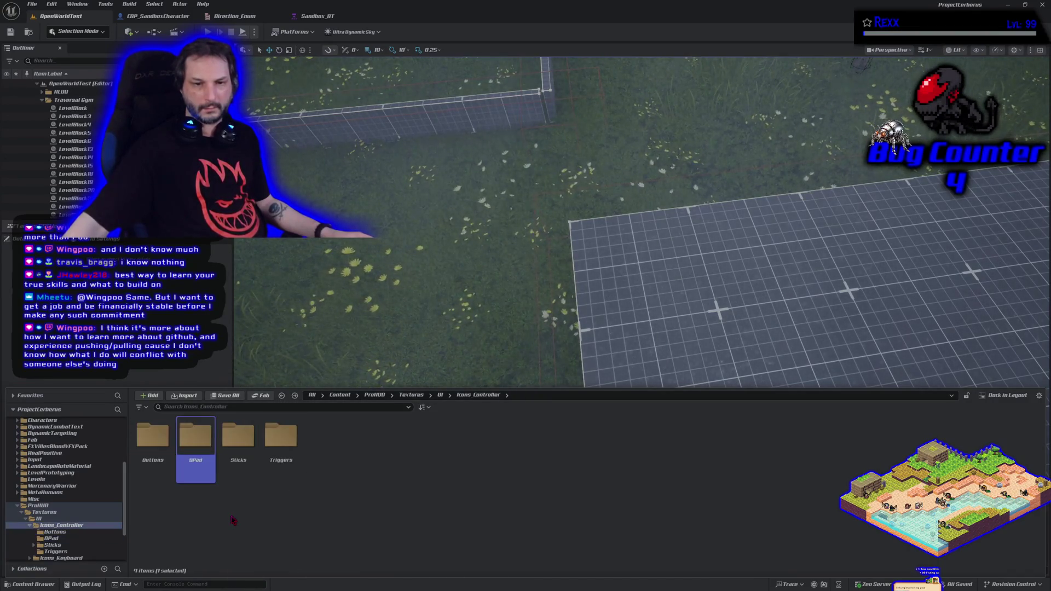
key("Down")
key("Right")
key("Down")
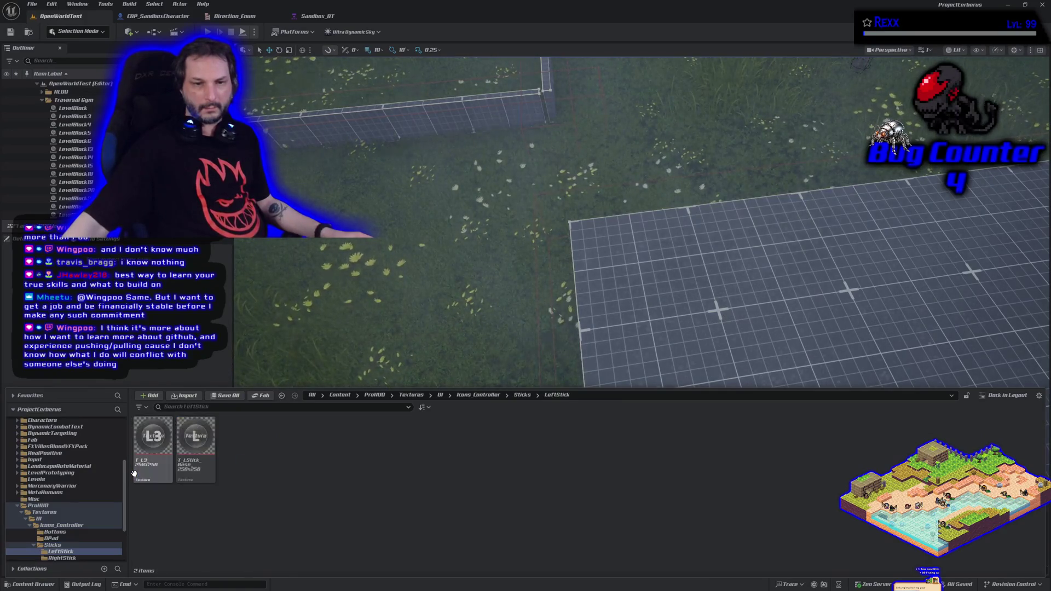
key("Down")
key("Down")
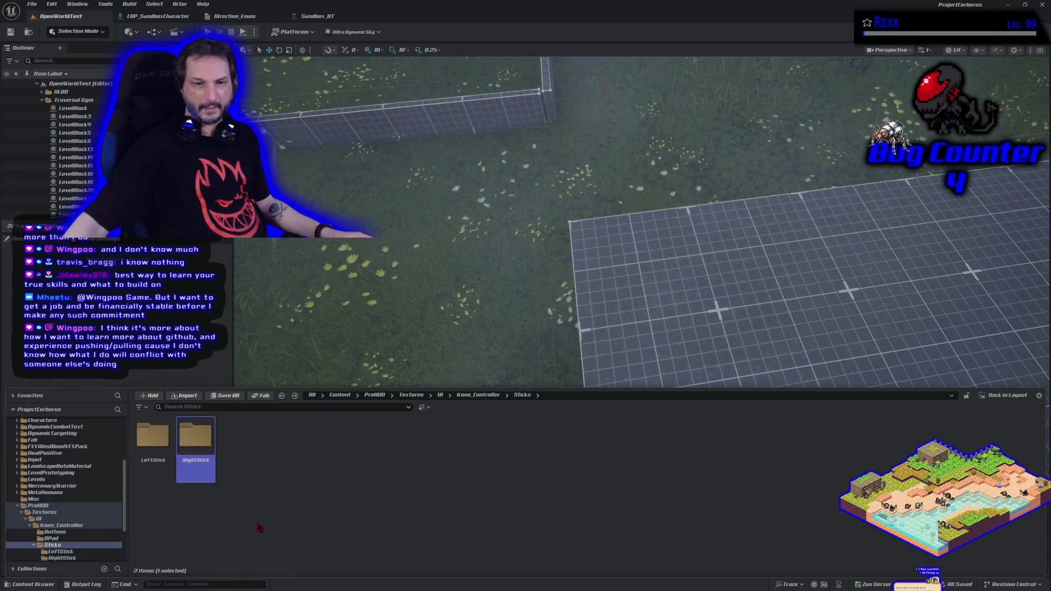
key("Left")
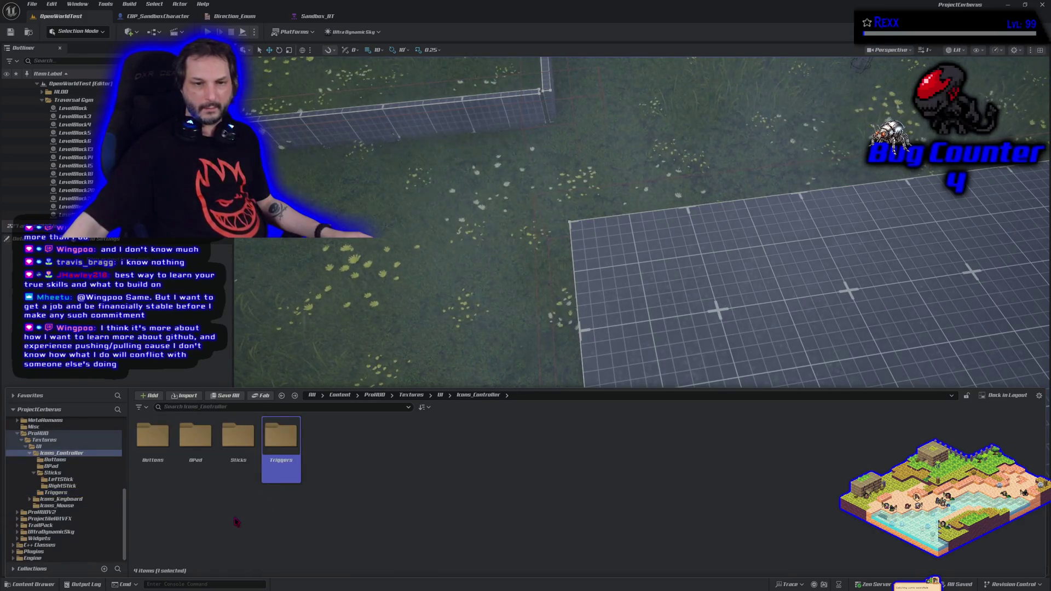
left_click(55, 513)
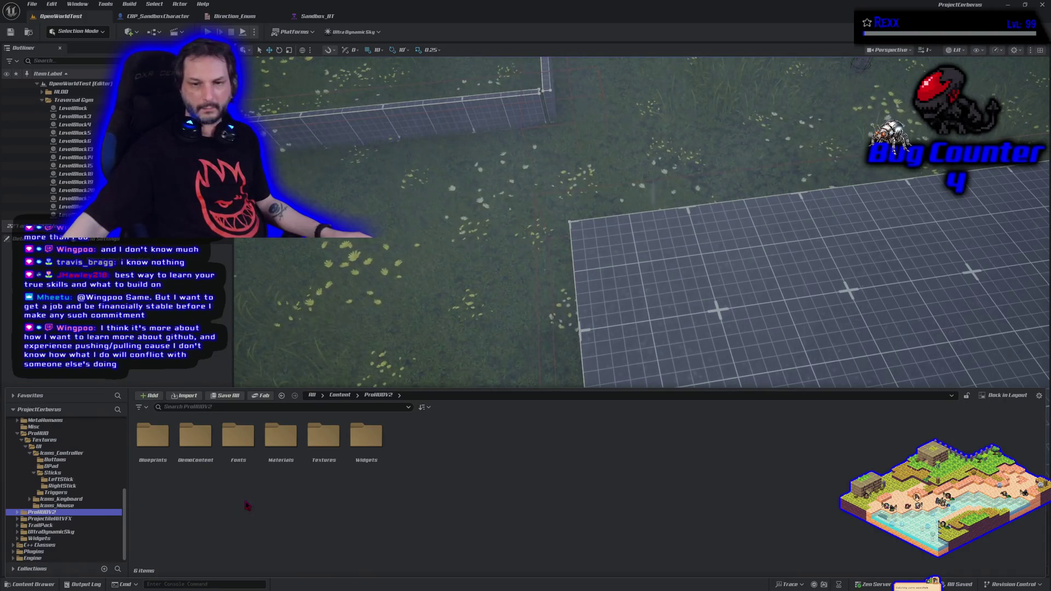
double_click(323, 436)
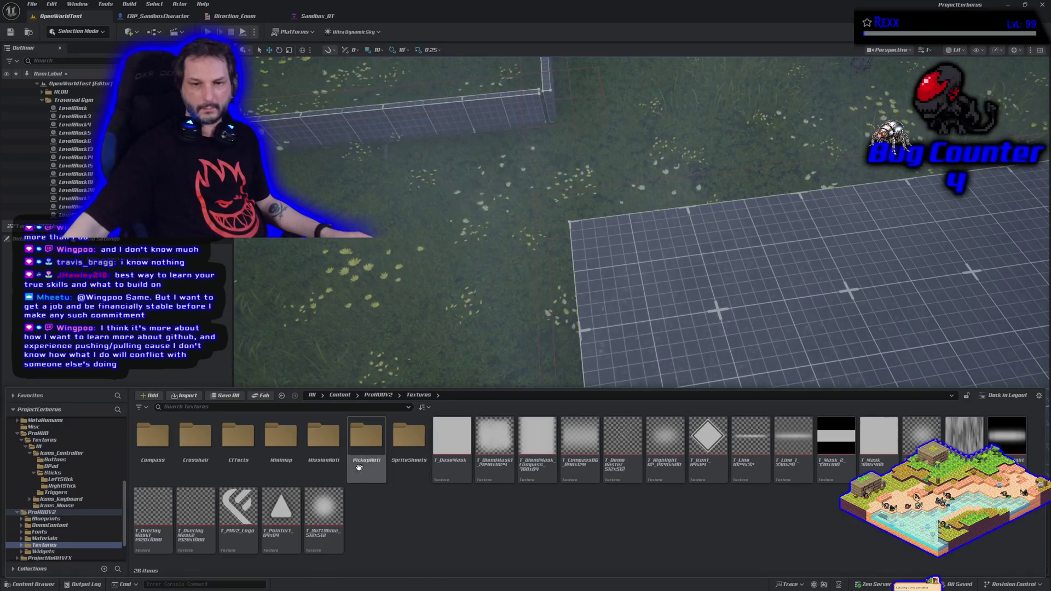
Open DemoContent > Textures > DemoIcons, then step back up to DemoContent.
key("alt+Left")
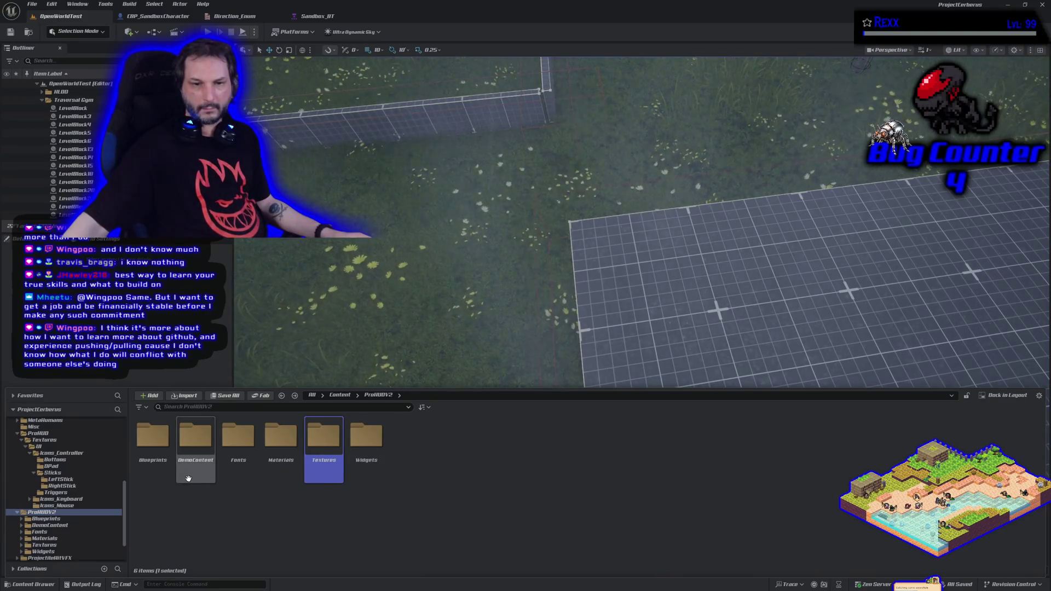
double_click(188, 479)
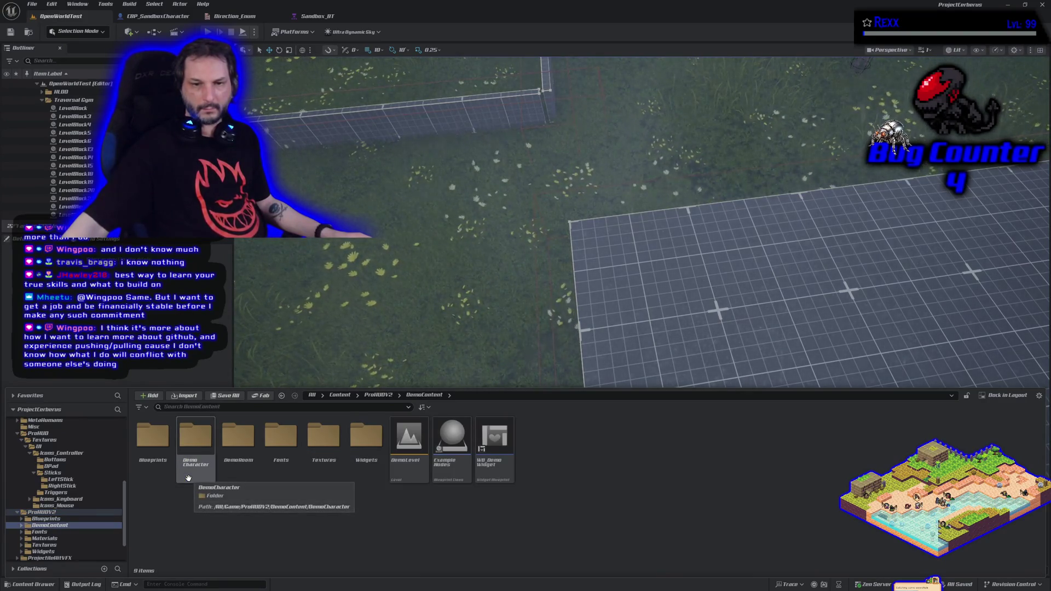
double_click(324, 438)
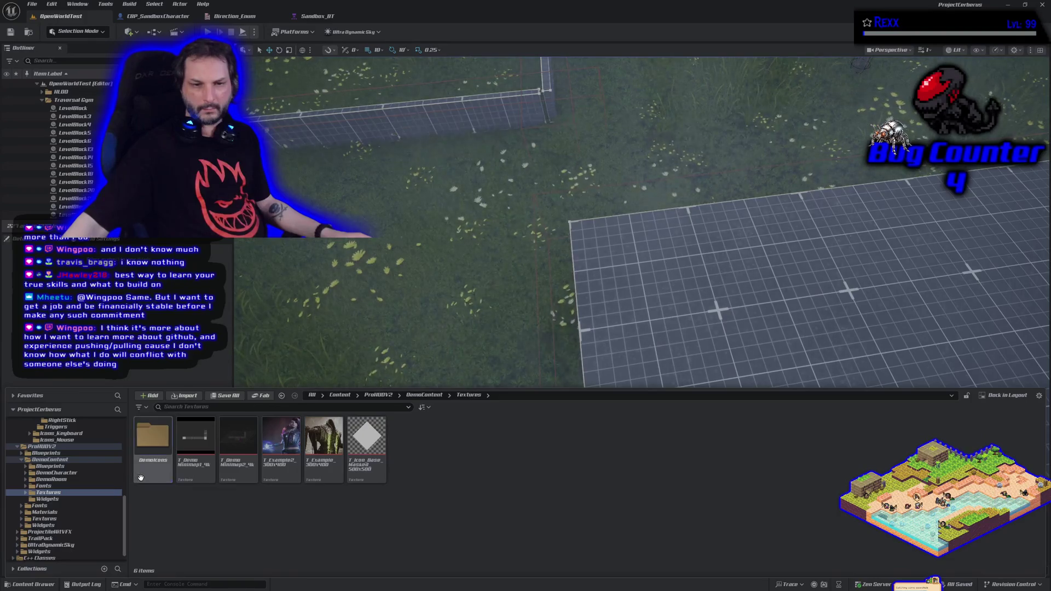
double_click(141, 478)
key("alt+Left")
key("alt+Left")
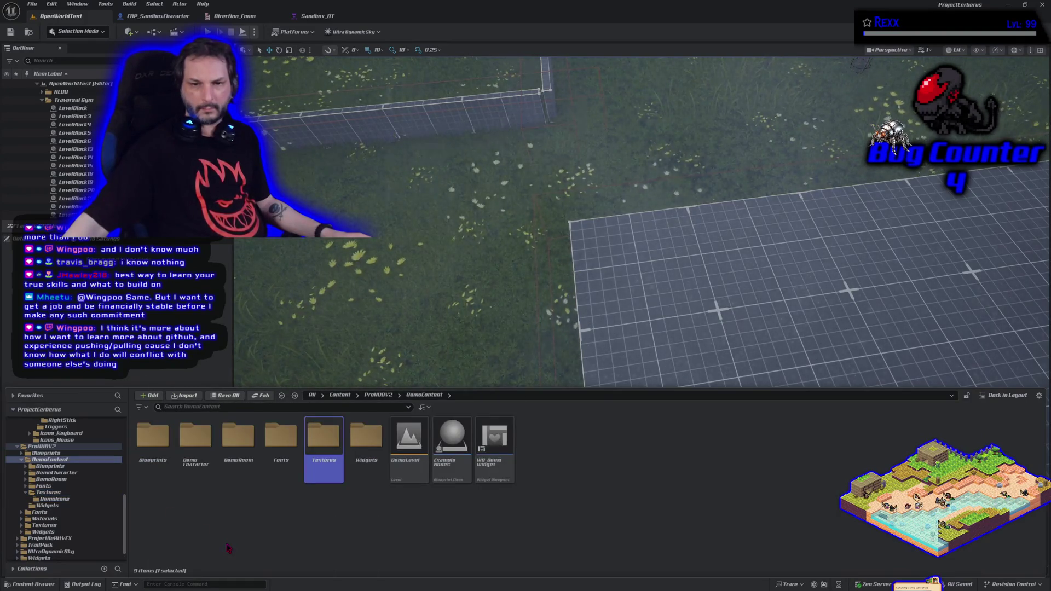
key("alt+Left")
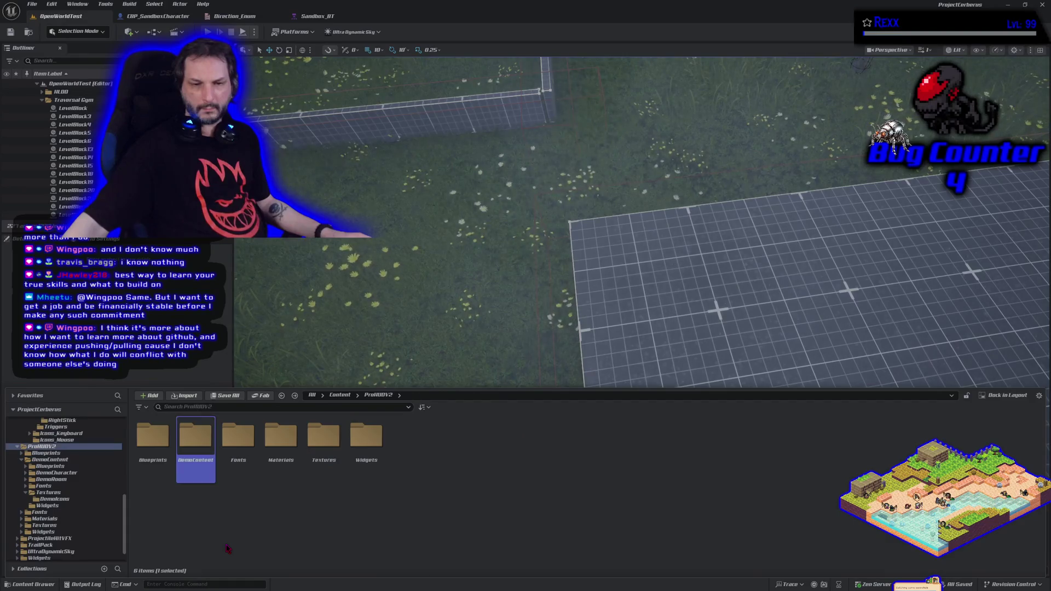
Look into ProHUDV2's Blueprints folder, then select the Effects folder under Textures.
double_click(153, 437)
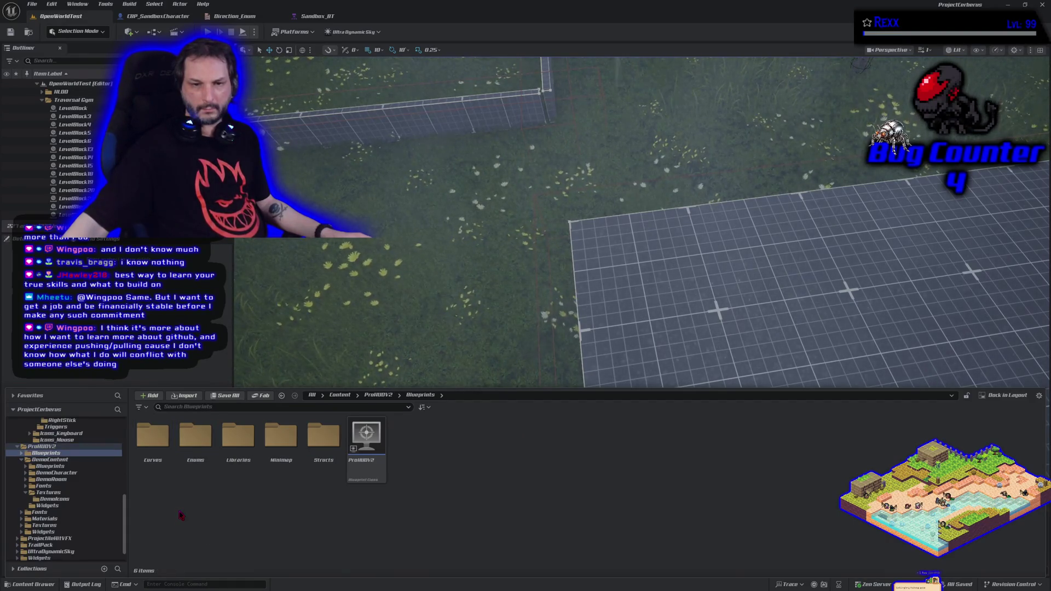
key("alt+Left")
double_click(323, 437)
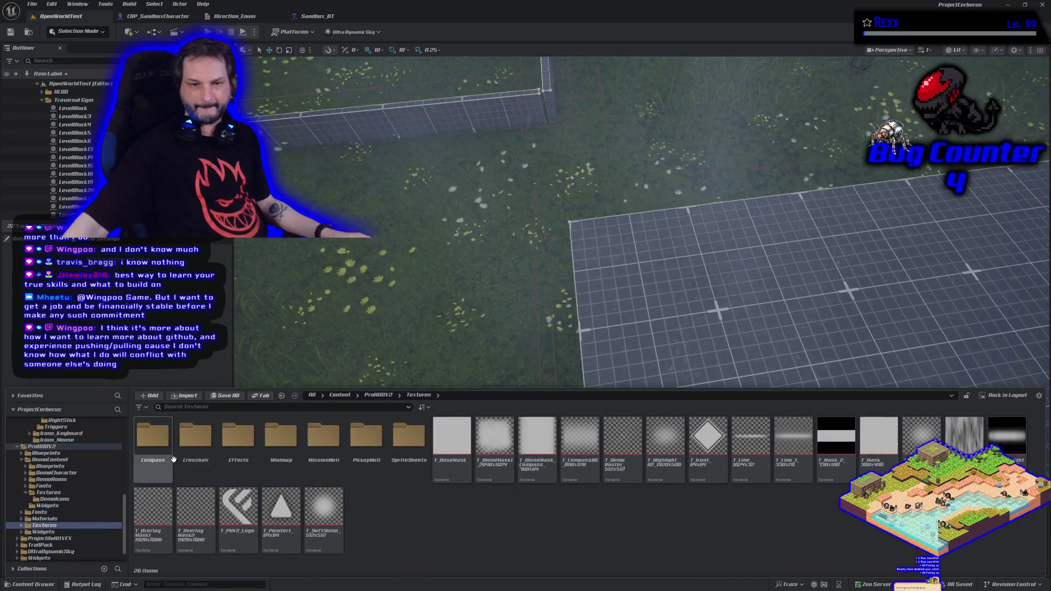
left_click(232, 469)
right_click(232, 470)
key("Escape")
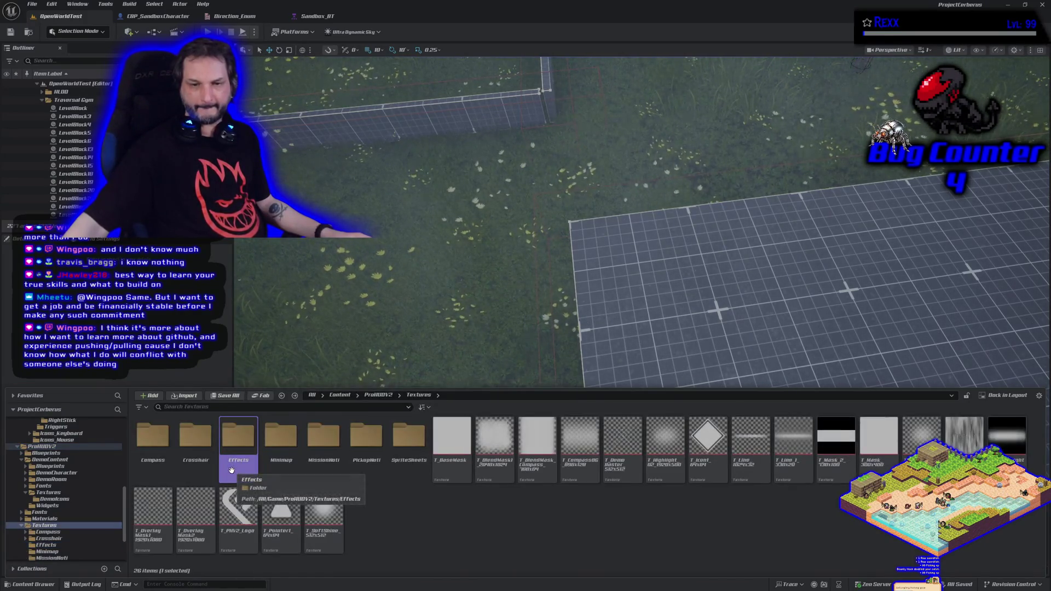
Peek into the SpriteSheets, PickupNoti, MissionNoti and Minimap texture folders.
double_click(400, 467)
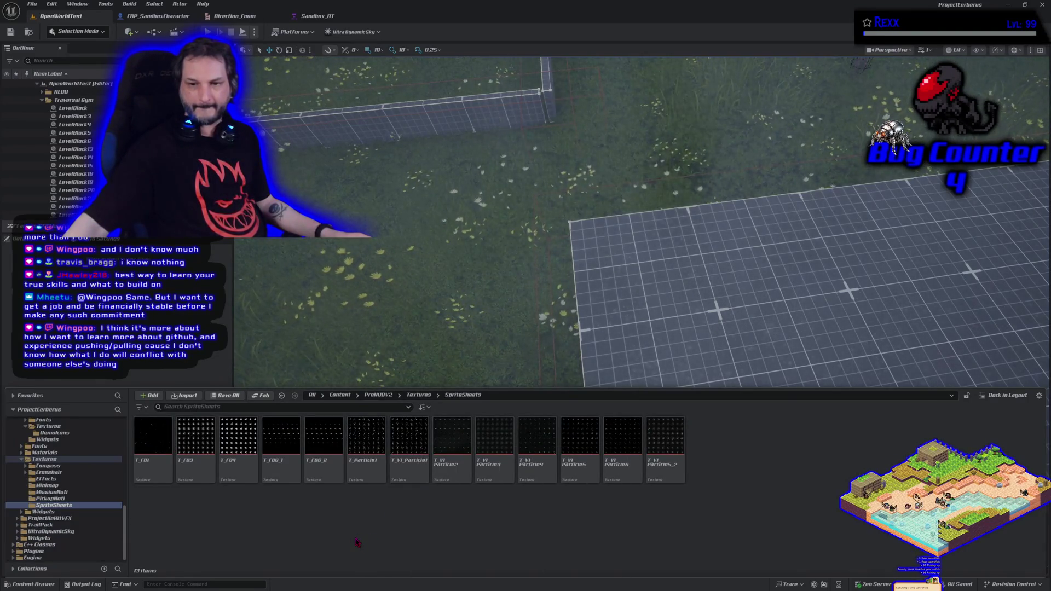
key("alt+Left")
double_click(357, 465)
key("alt+Left")
double_click(324, 438)
key("alt+Left")
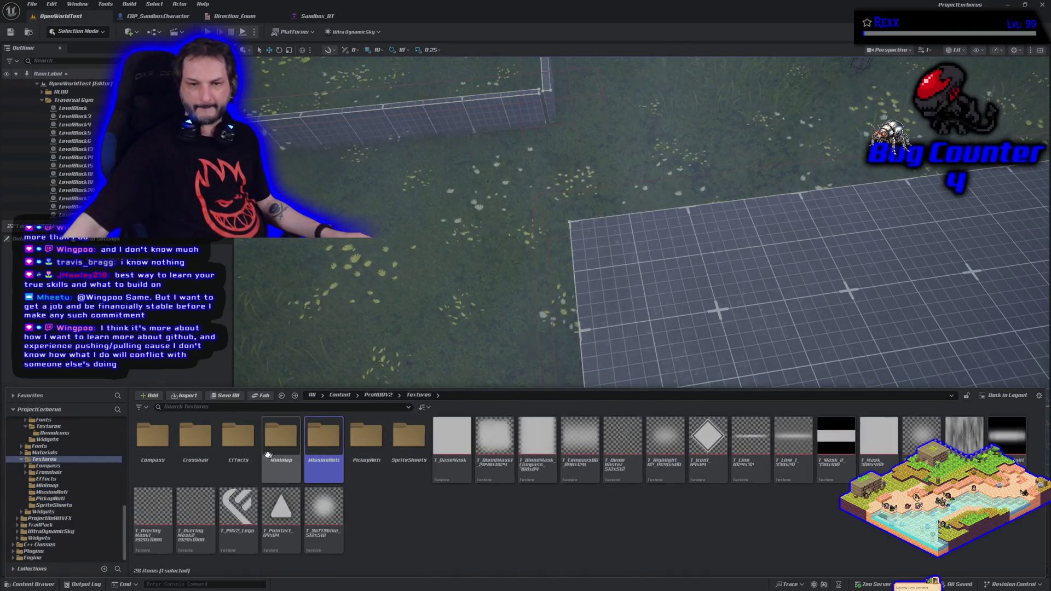
double_click(268, 454)
key("alt+Left")
double_click(289, 465)
key("alt+Left")
key("alt+Left")
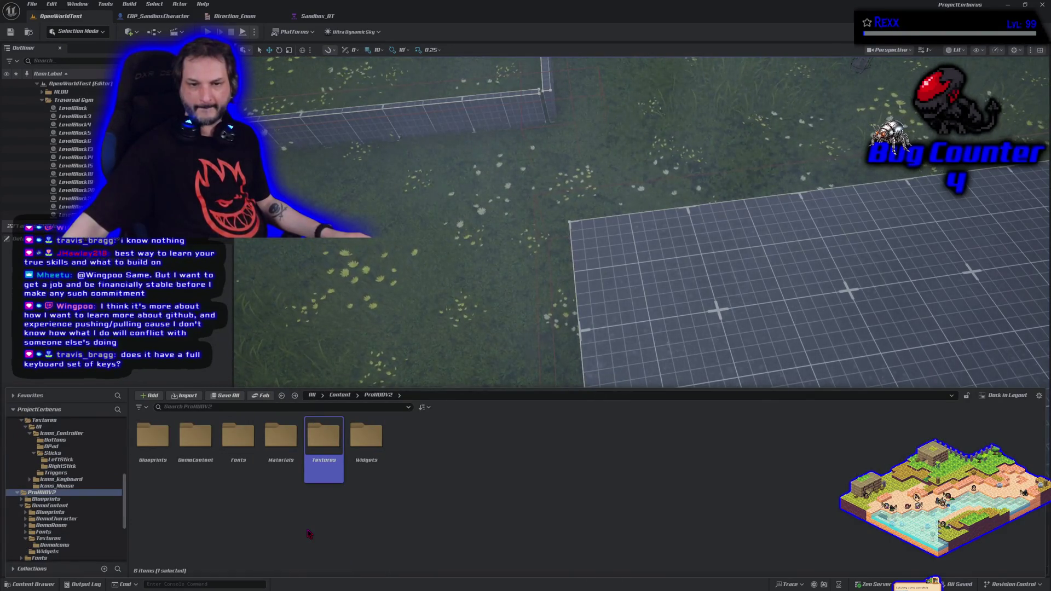
Check ProHUDV2's Fonts and Textures folders, then select DemoIcons in the folder tree.
double_click(238, 438)
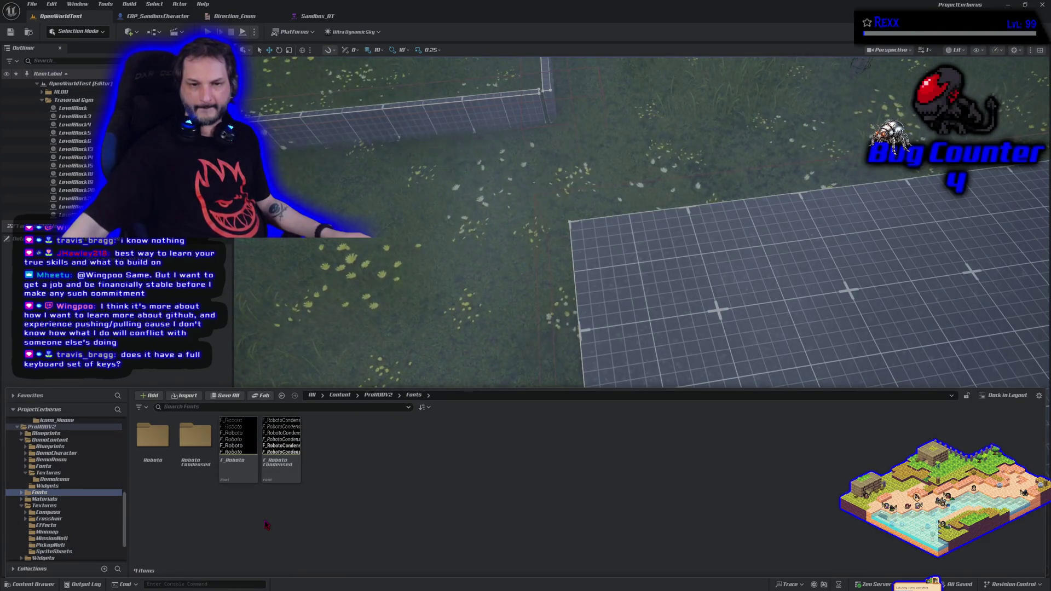
key("alt+Left")
double_click(337, 473)
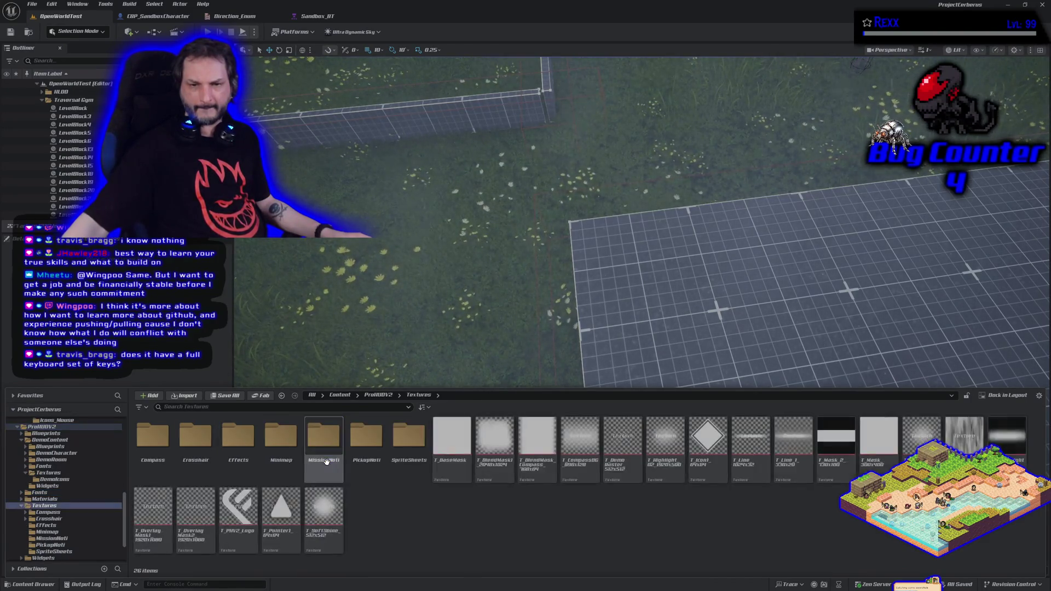
scroll(88, 501, "down", 3)
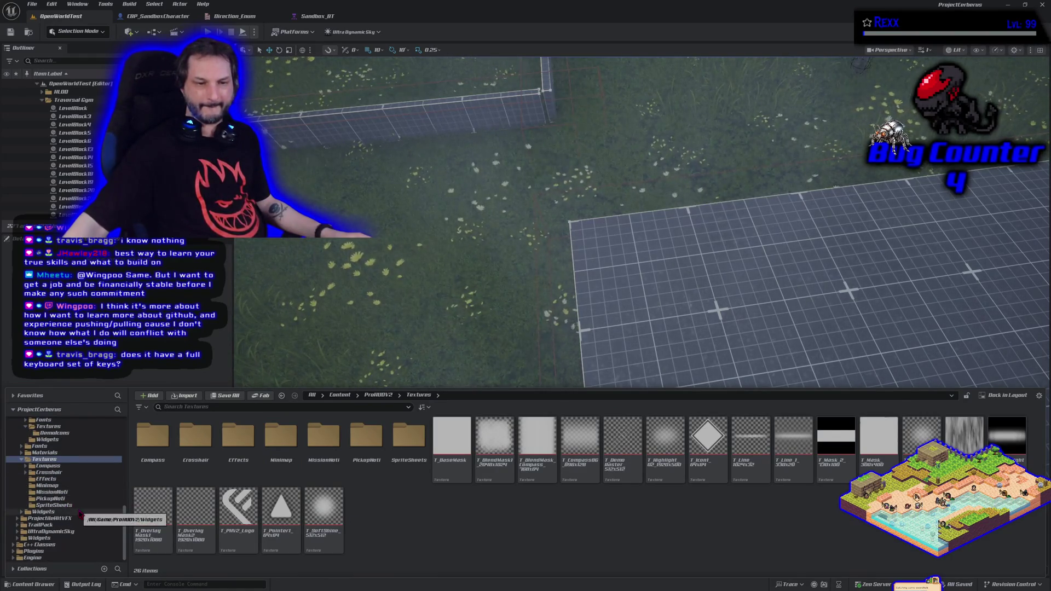
scroll(71, 514, "up", 4)
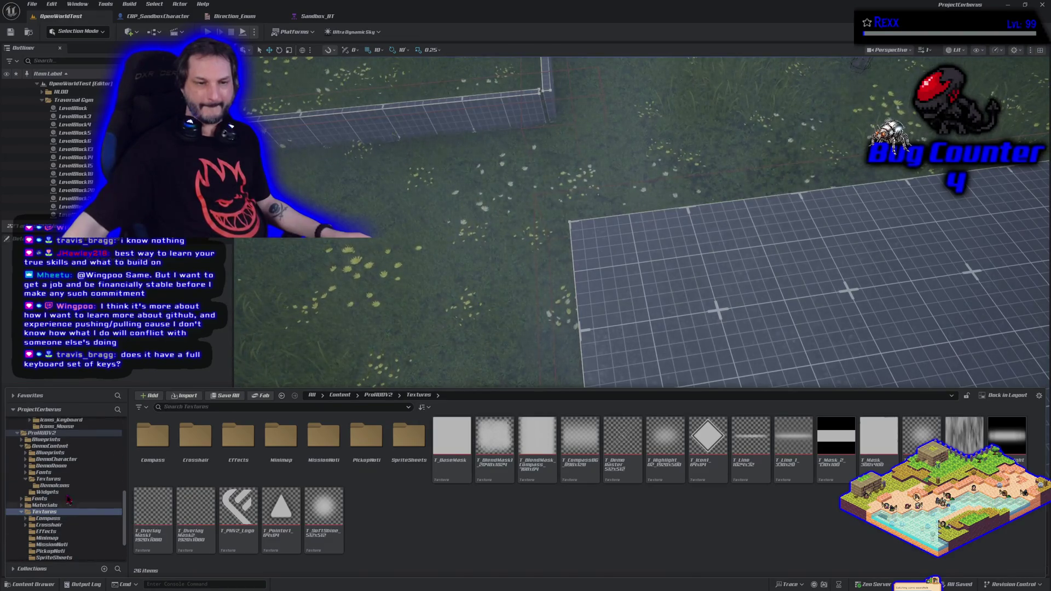
left_click(55, 486)
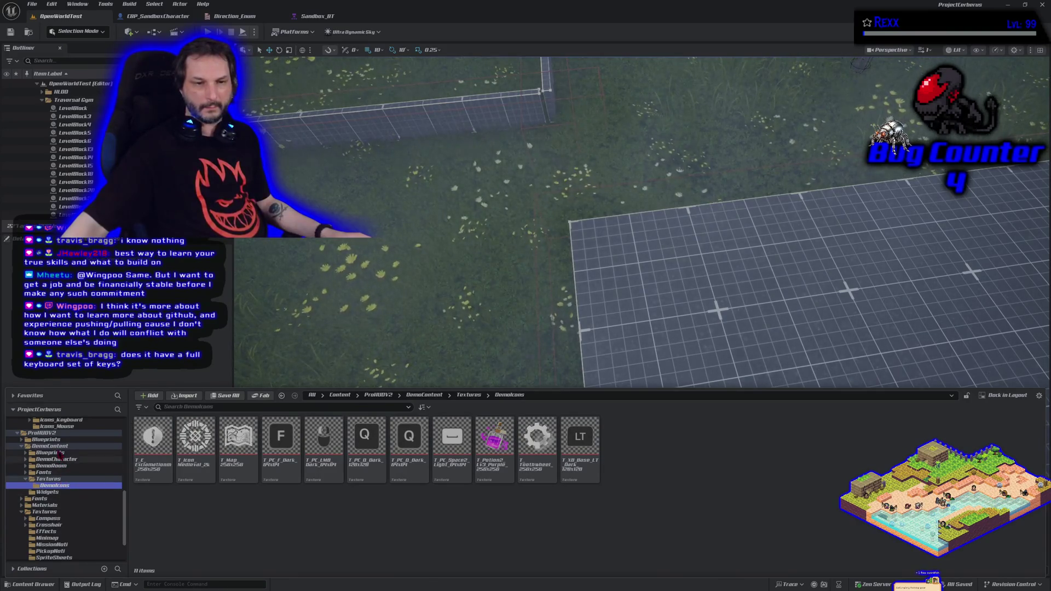
Browse the Icons_Keyboard DefaultKeys and KeyboardKeys texture folders.
scroll(60, 439, "up", 1)
scroll(59, 438, "up", 1)
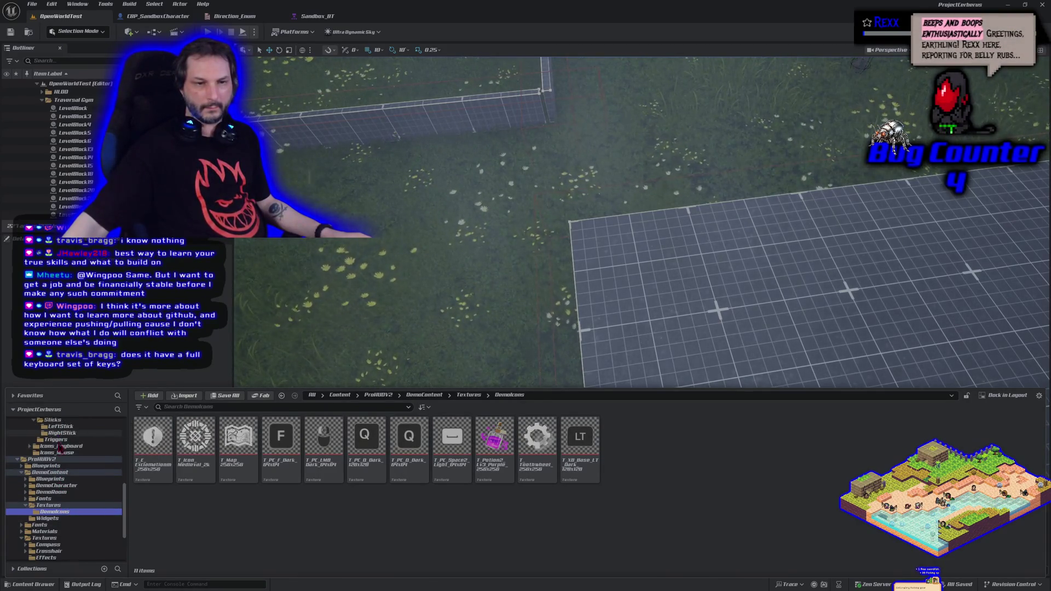
left_click(61, 446)
double_click(184, 479)
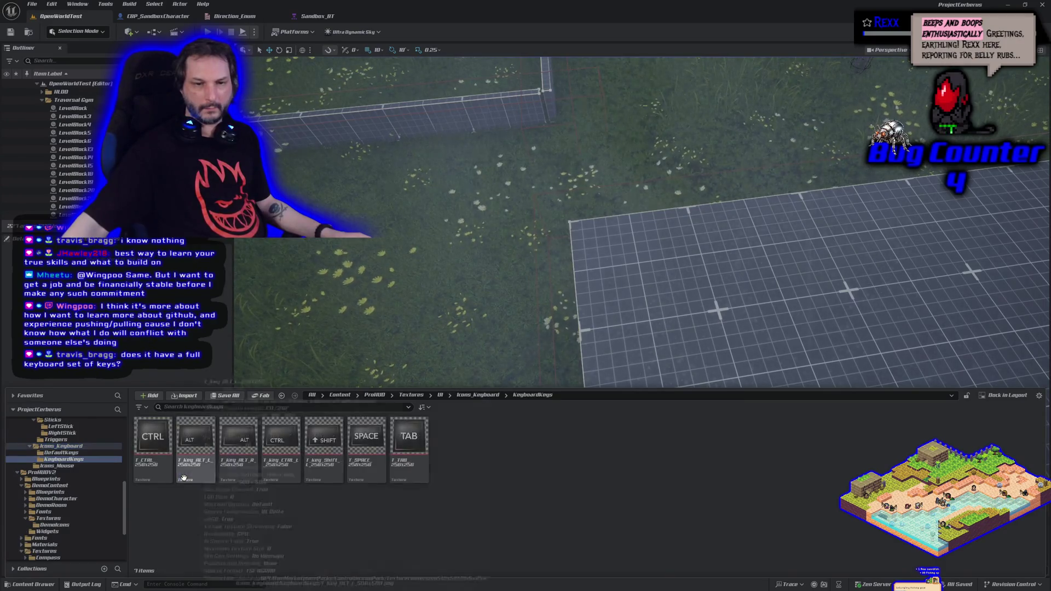
key("alt+Left")
key("Left")
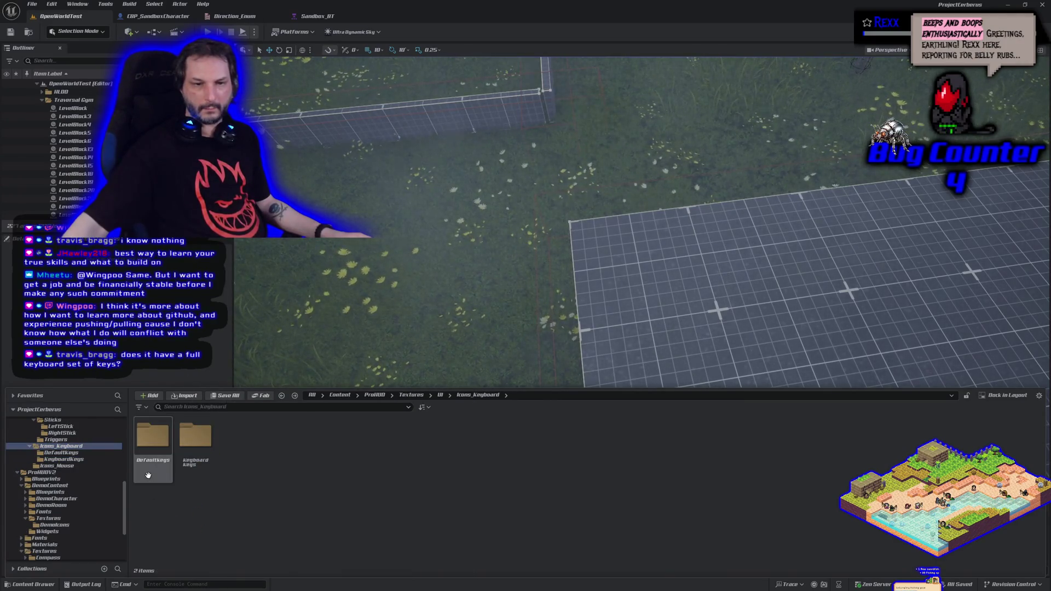
key("Return")
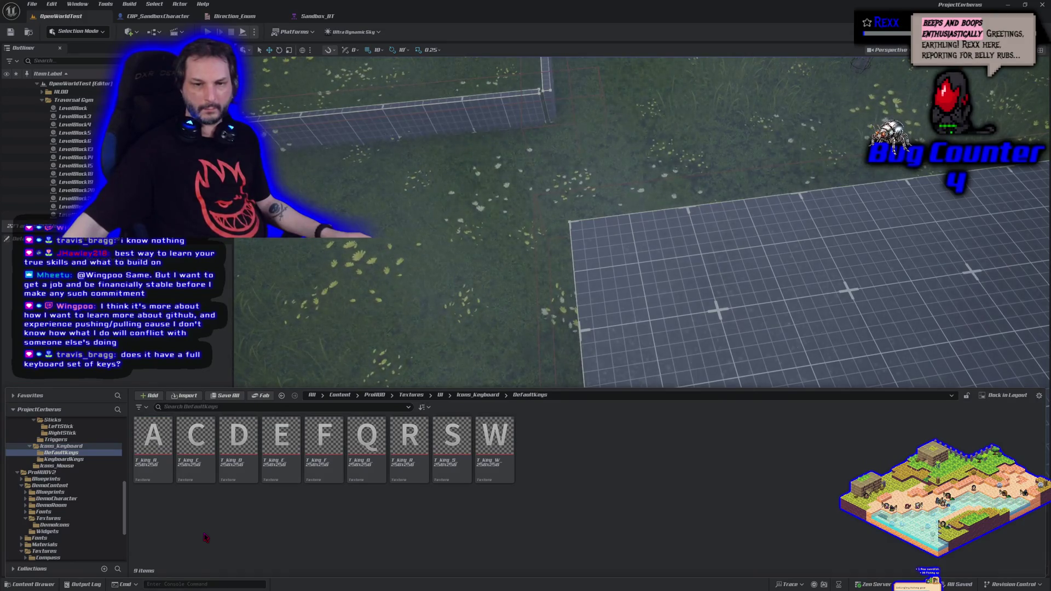
key("alt+Left")
key("Right")
key("Return")
key("alt+Left")
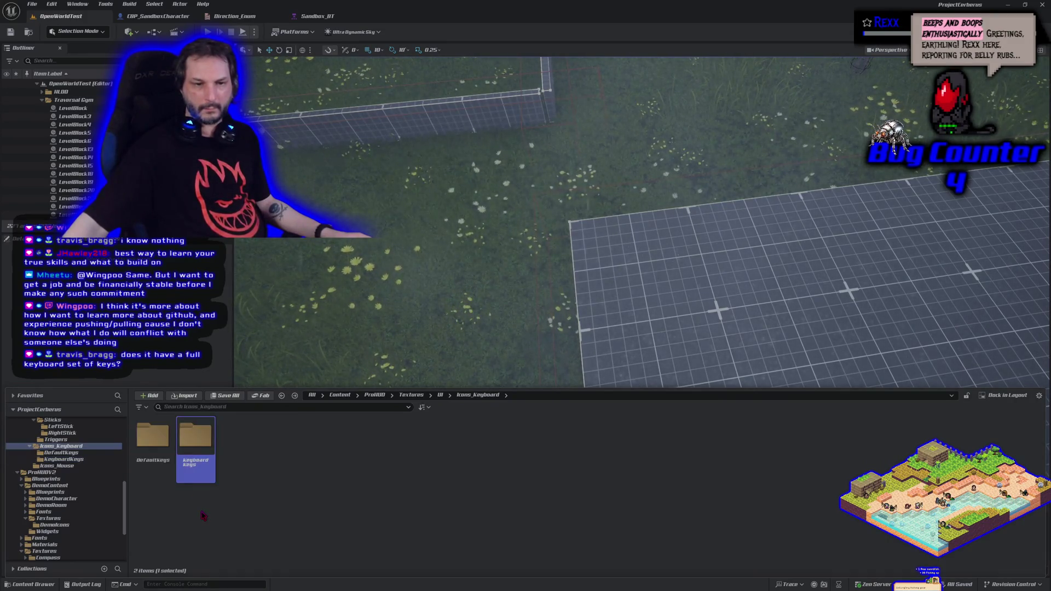
Go through KeyboardKeys, DefaultKeys, then the controller Sticks, DPad and Buttons folders in the tree.
scroll(66, 476, "up", 2)
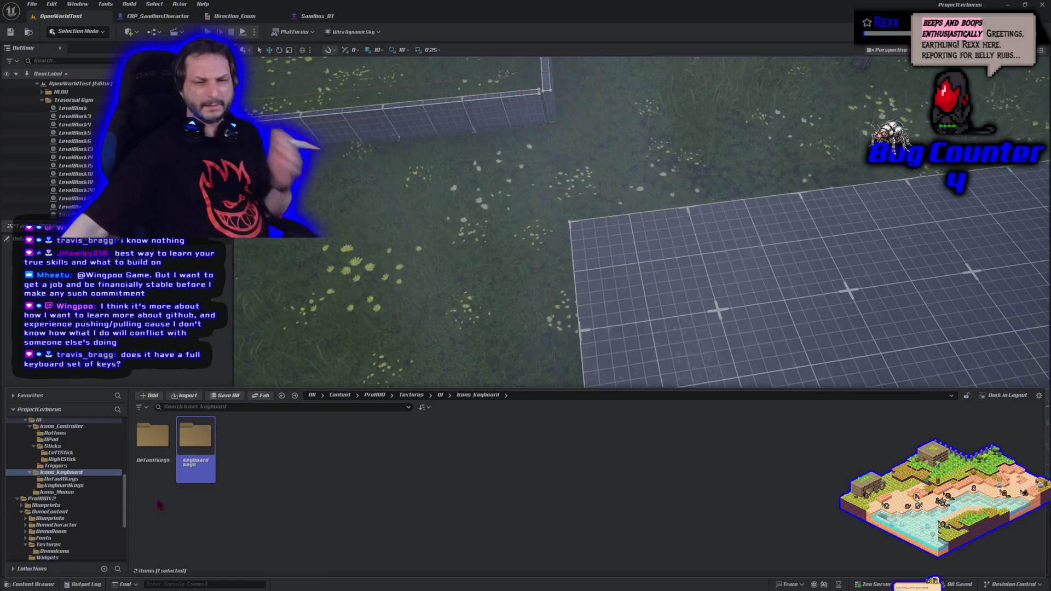
left_click(77, 486)
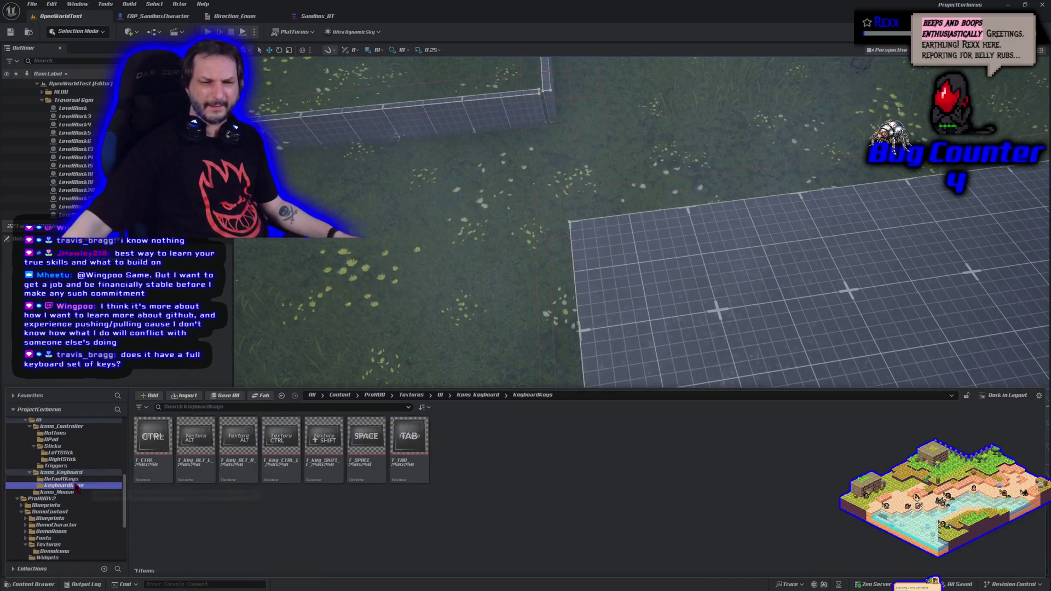
left_click(76, 479)
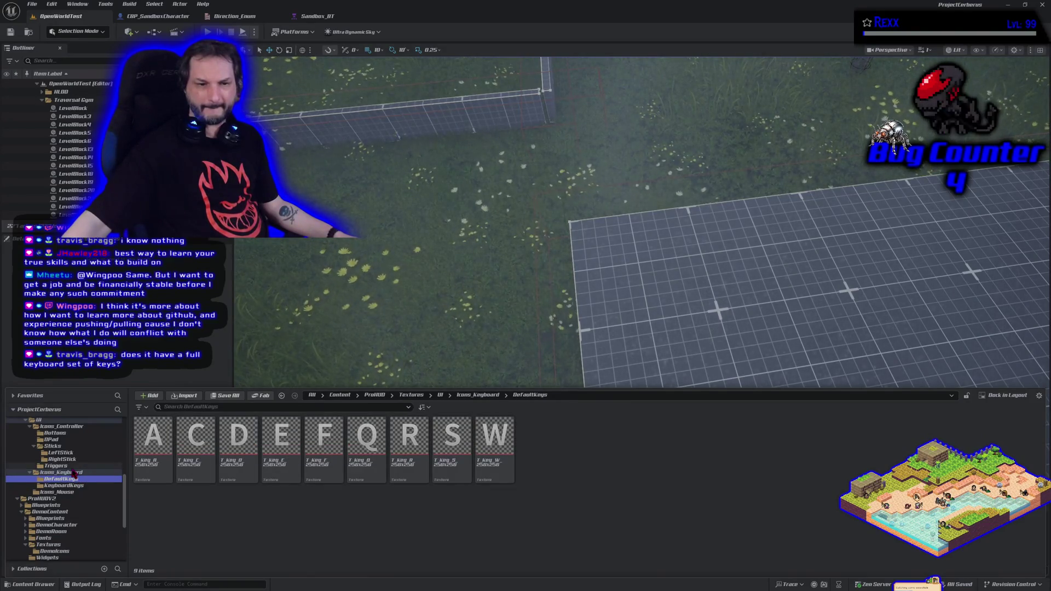
scroll(74, 474, "up", 2)
left_click(73, 472)
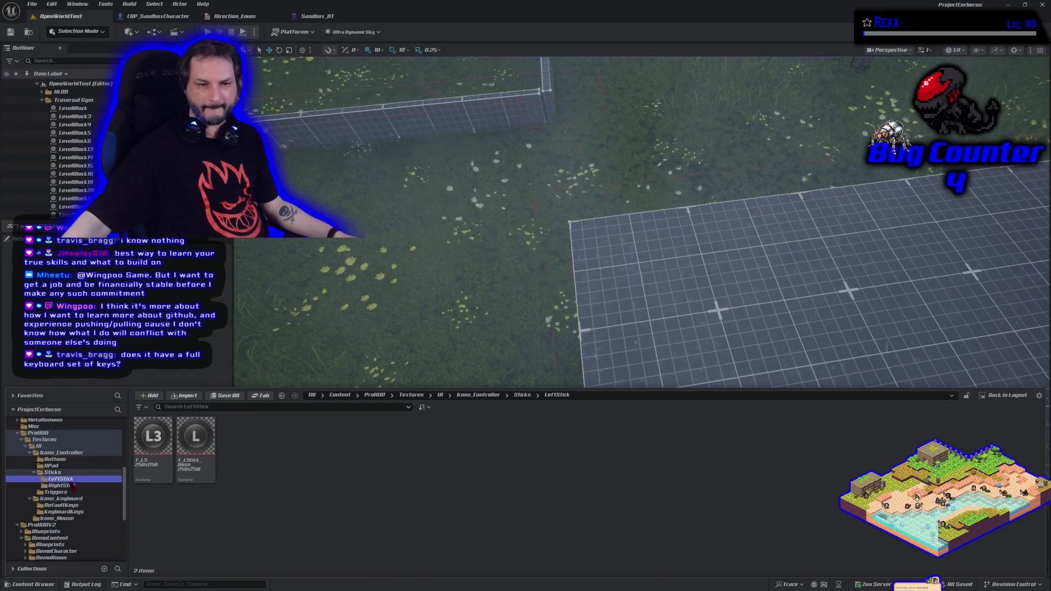
left_click(72, 486)
left_click(63, 466)
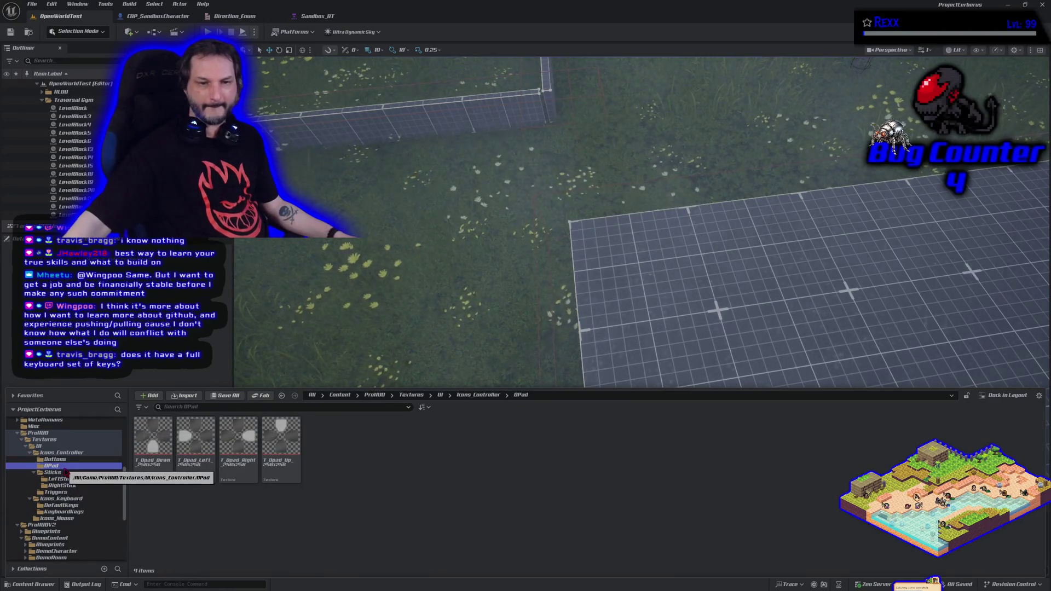
left_click(61, 460)
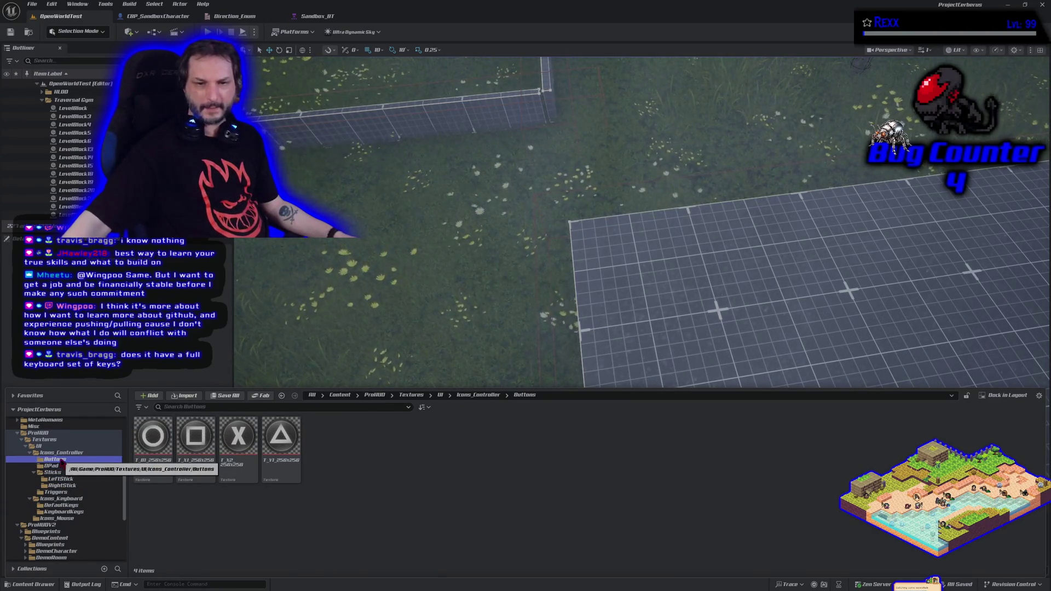
left_click(61, 453)
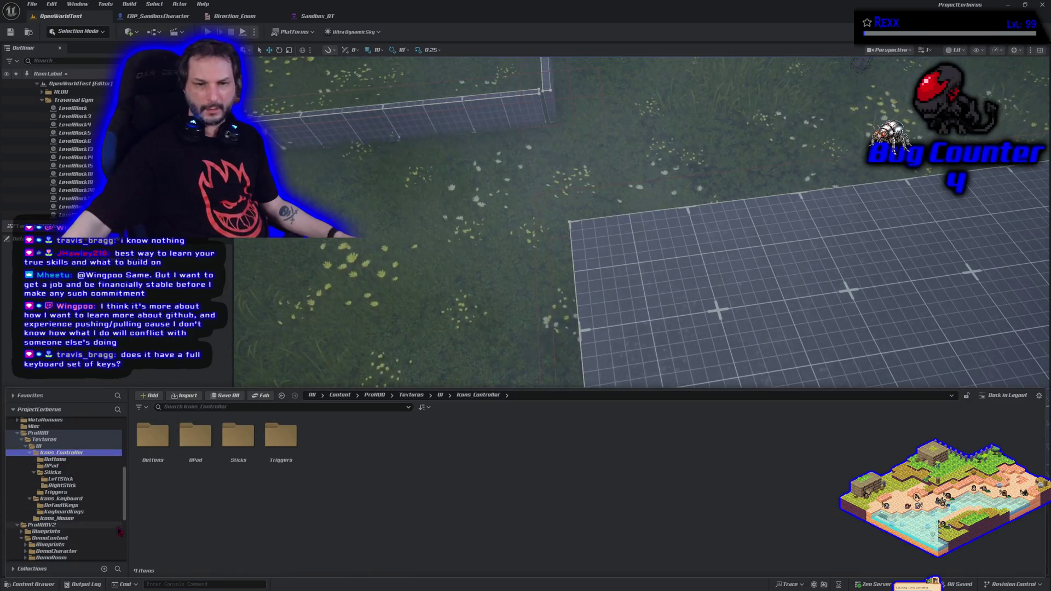
Select the UI folder and then the ProHUD folder in the tree.
scroll(60, 482, "up", 2)
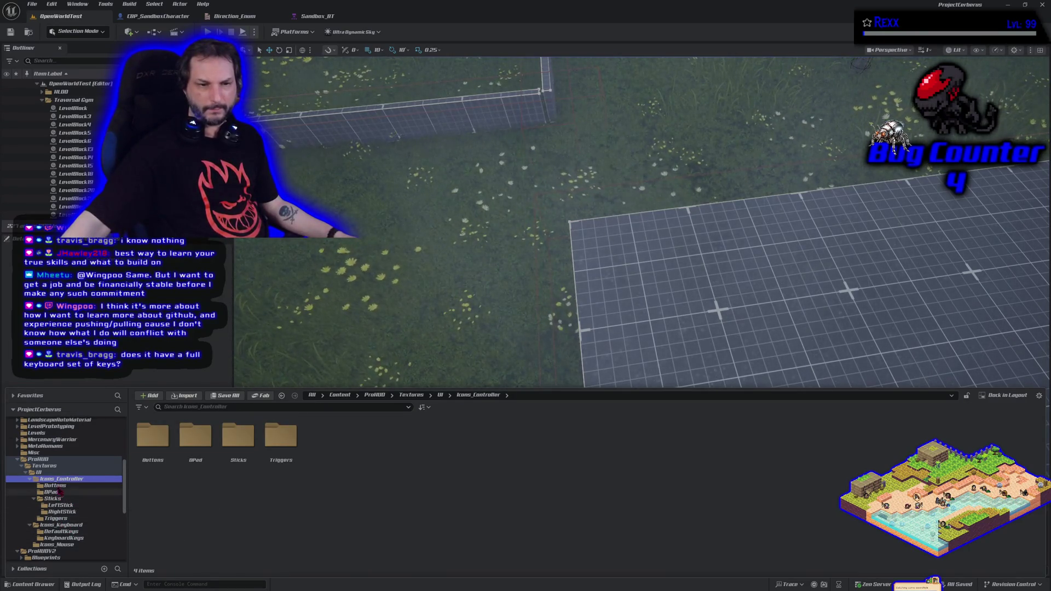
left_click(44, 470)
left_click(39, 459)
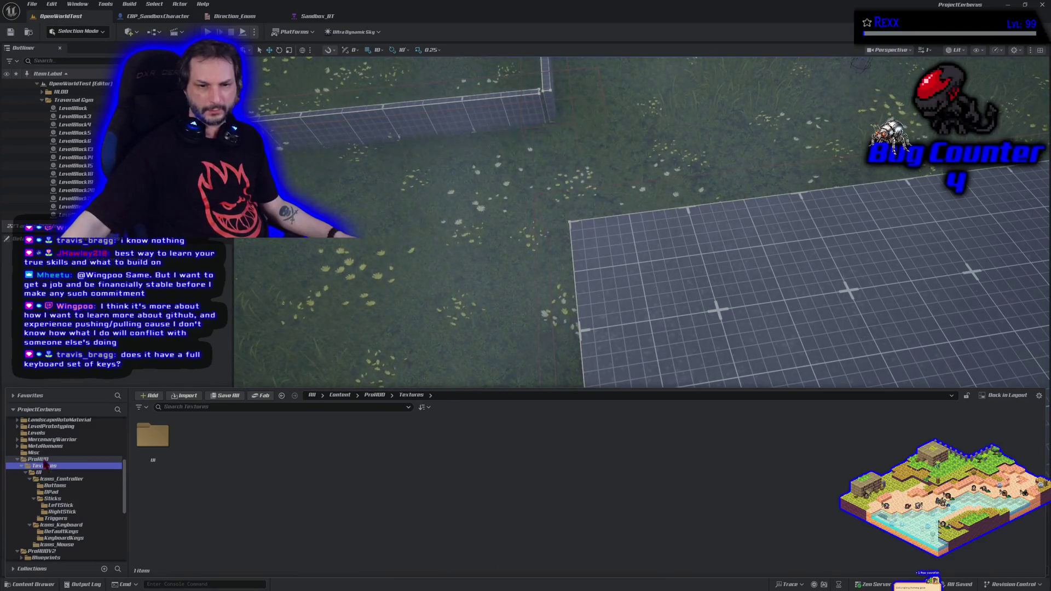
scroll(46, 462, "up", 3)
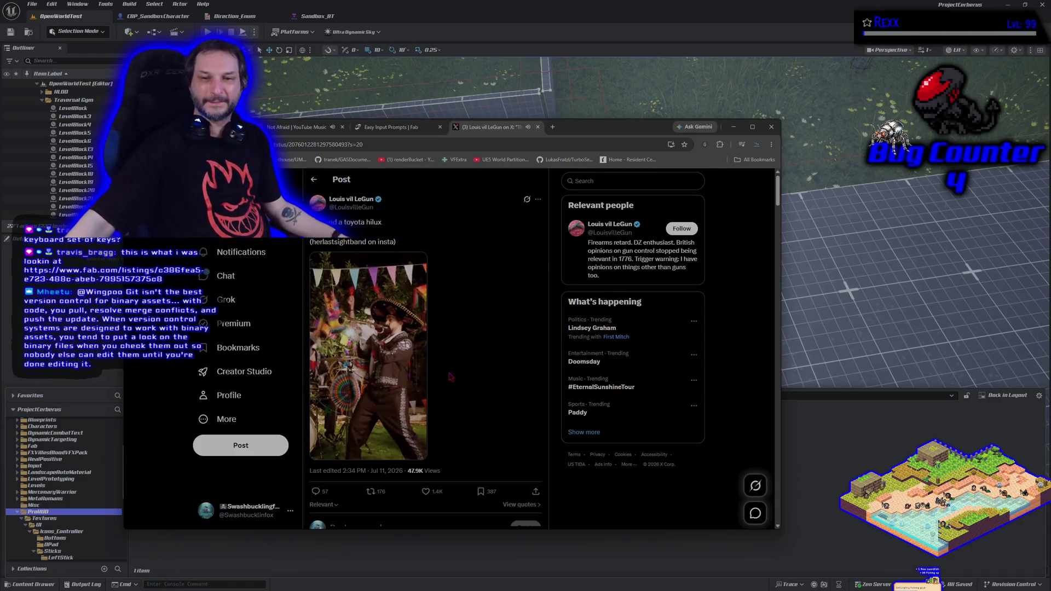
Close the X tab and compare the gamepad and mouse-and-keyboard key preview images.
key("ctrl+w")
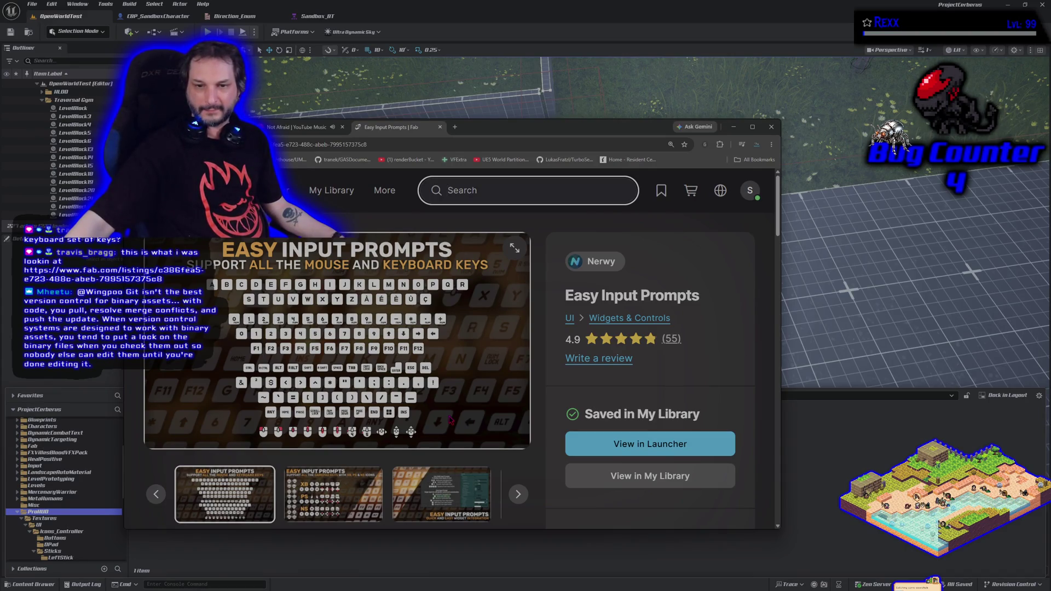
left_click(357, 495)
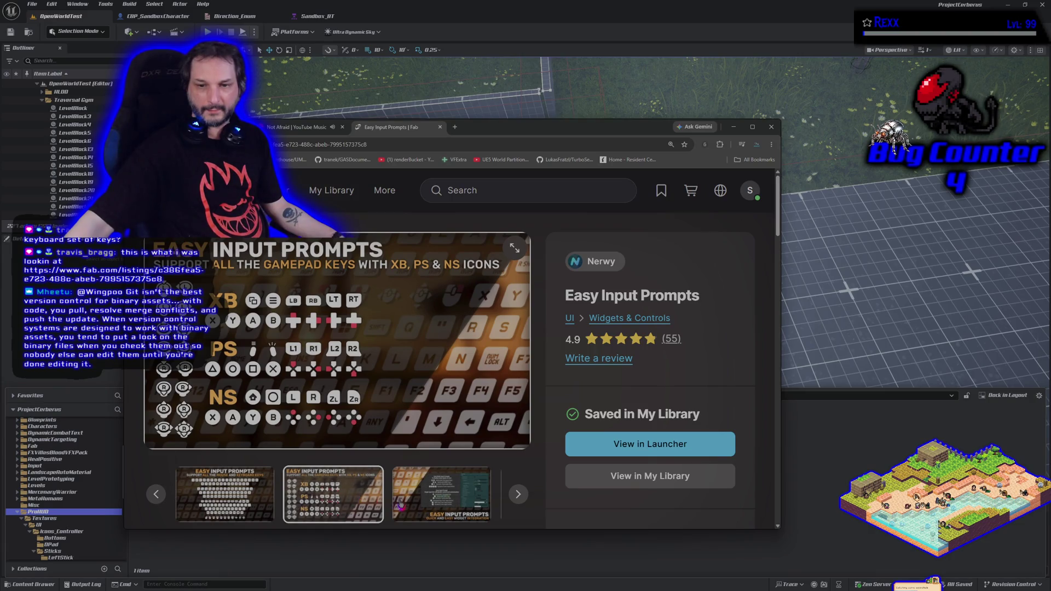
left_click(245, 503)
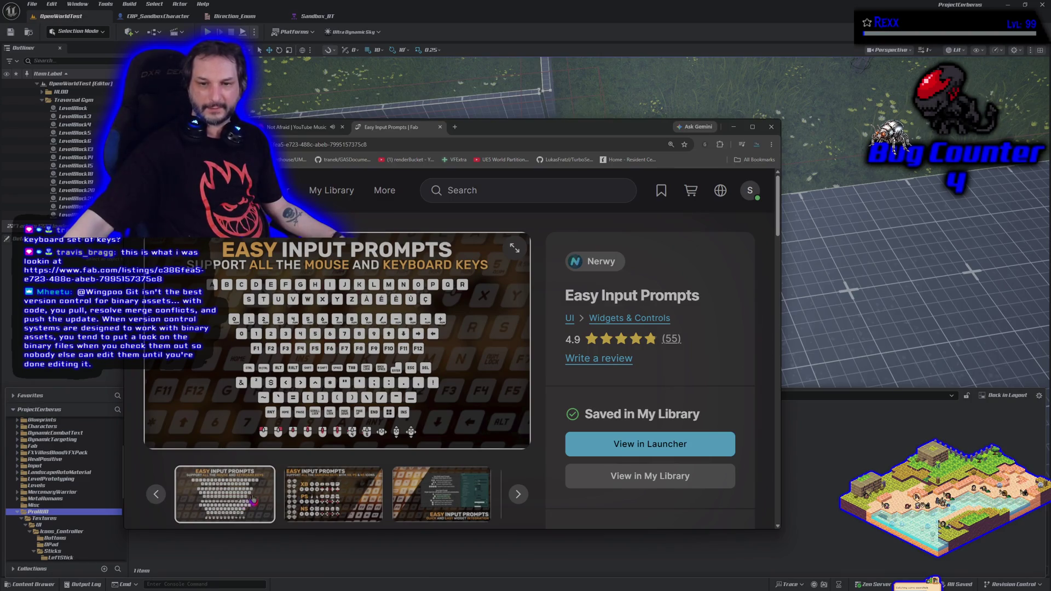
left_click(353, 511)
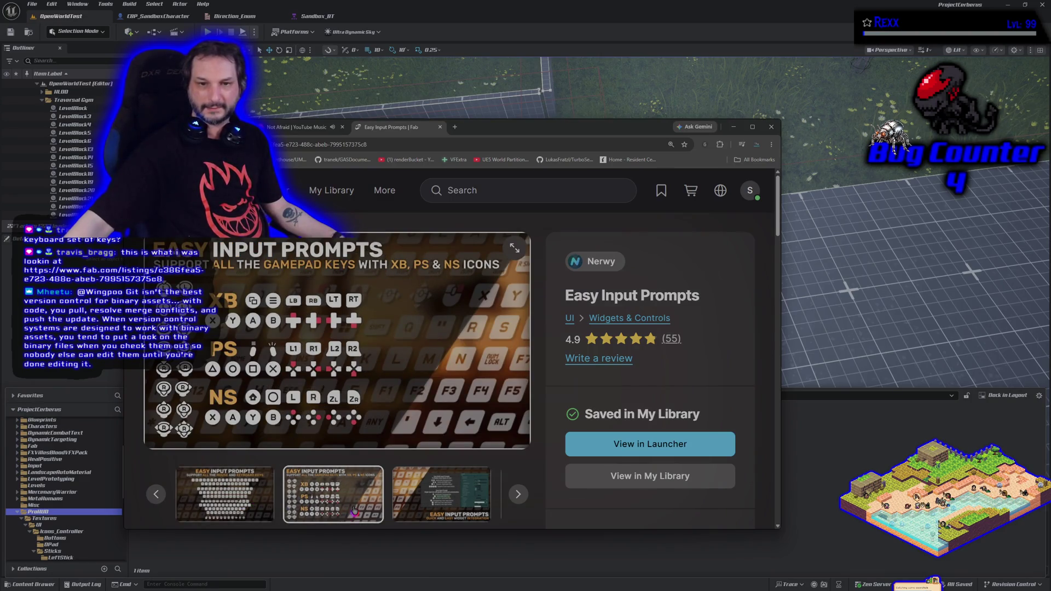
Step through the remaining Easy Input Prompts previews to the function library, then close the Fab tab.
left_click(463, 519)
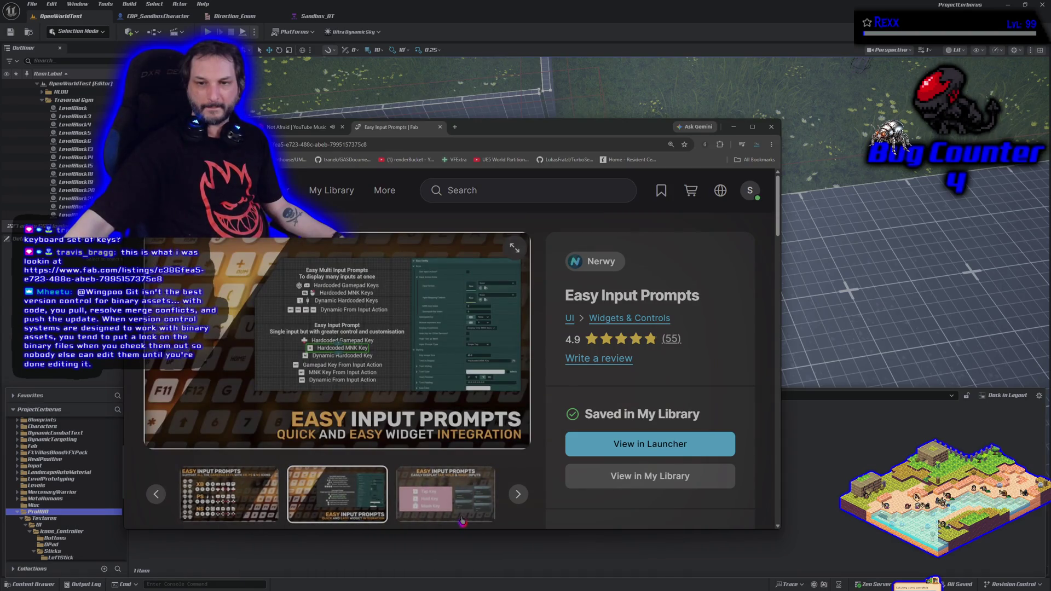
left_click(462, 519)
left_click(463, 519)
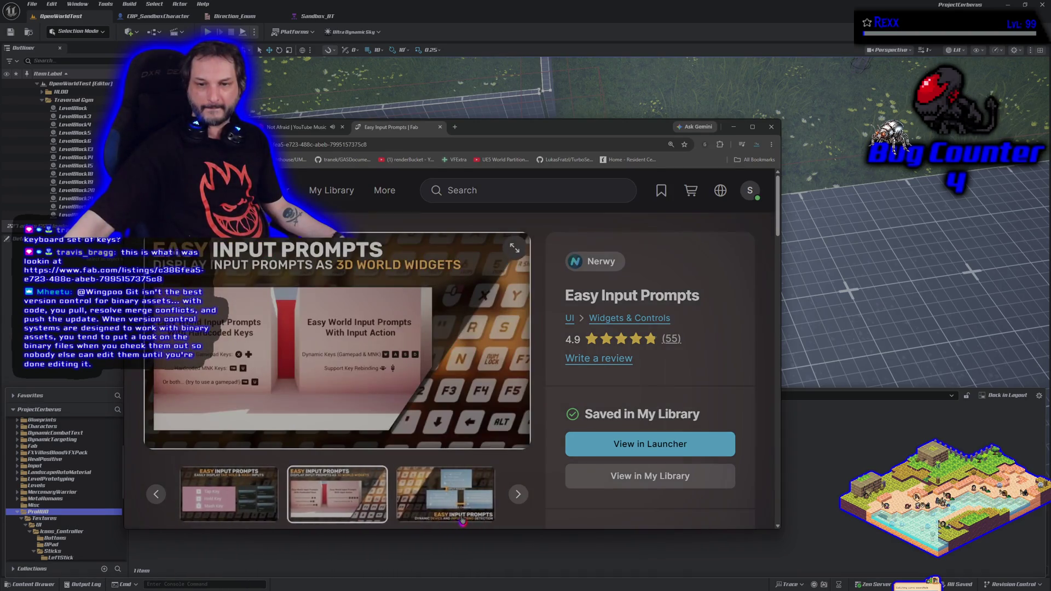
left_click(463, 519)
left_click(463, 520)
left_click(463, 520)
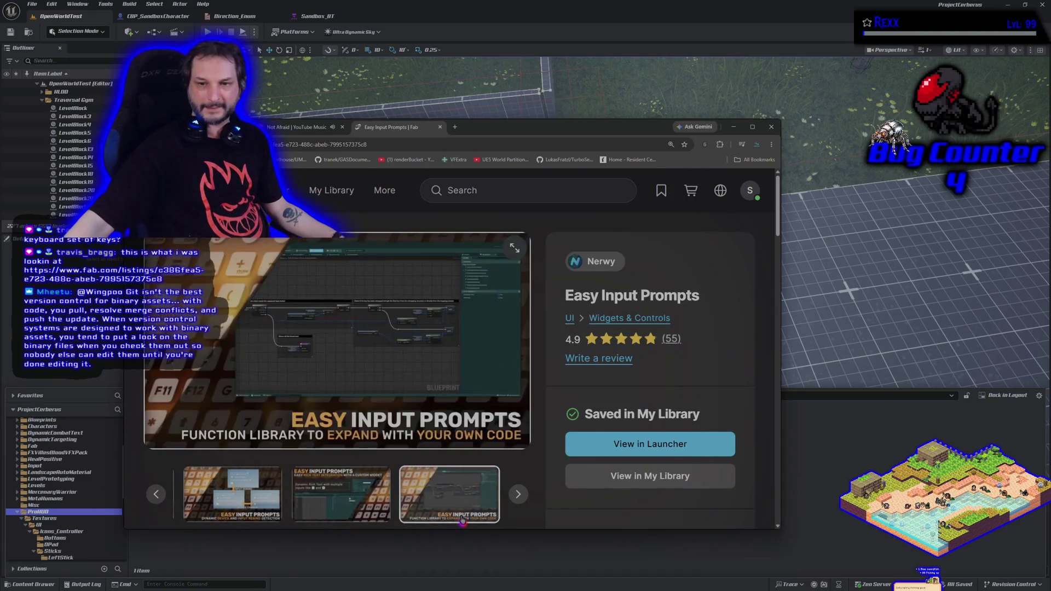
left_click(463, 520)
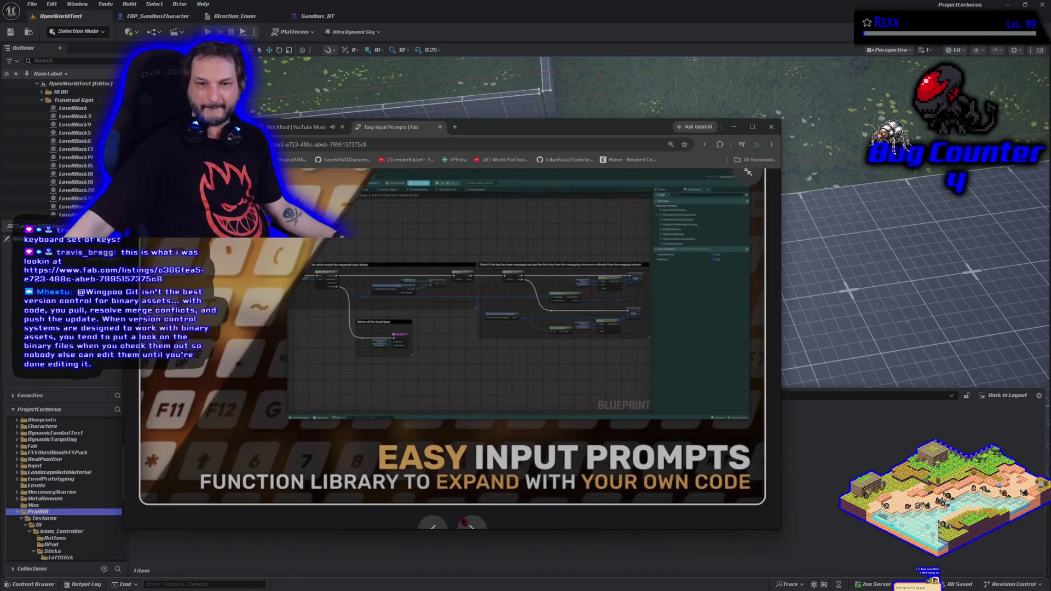
left_click(440, 127)
mouse_move(445, 129)
left_mouse_down()
mouse_move(405, 1)
mouse_move(406, 77)
left_mouse_up()
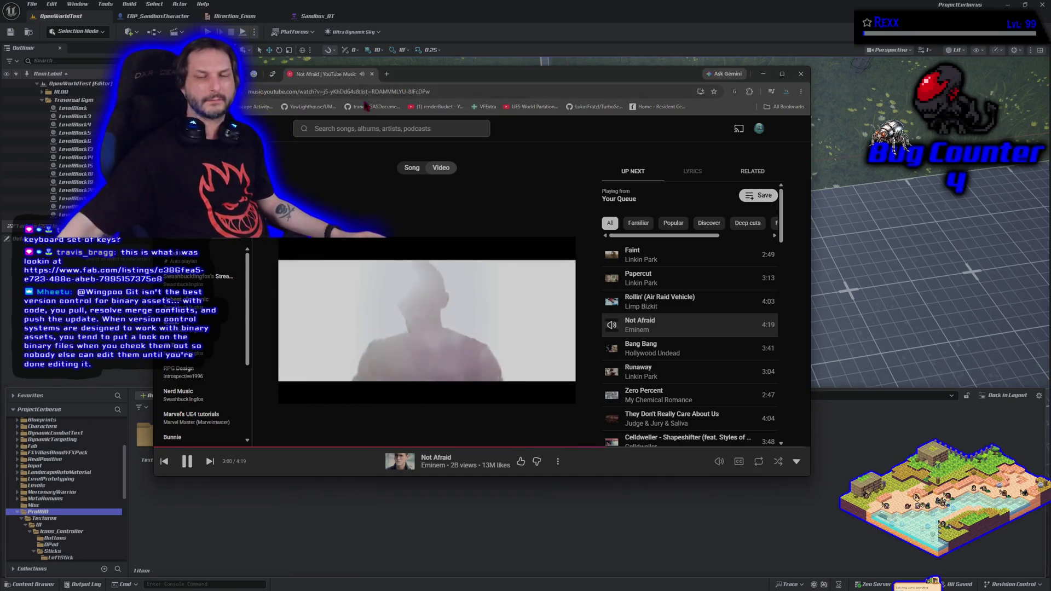
Load the pasted Fab link for Easy Input Prompts in a new tab and choose View in Launcher.
left_click_drag(424, 77, 433, 109)
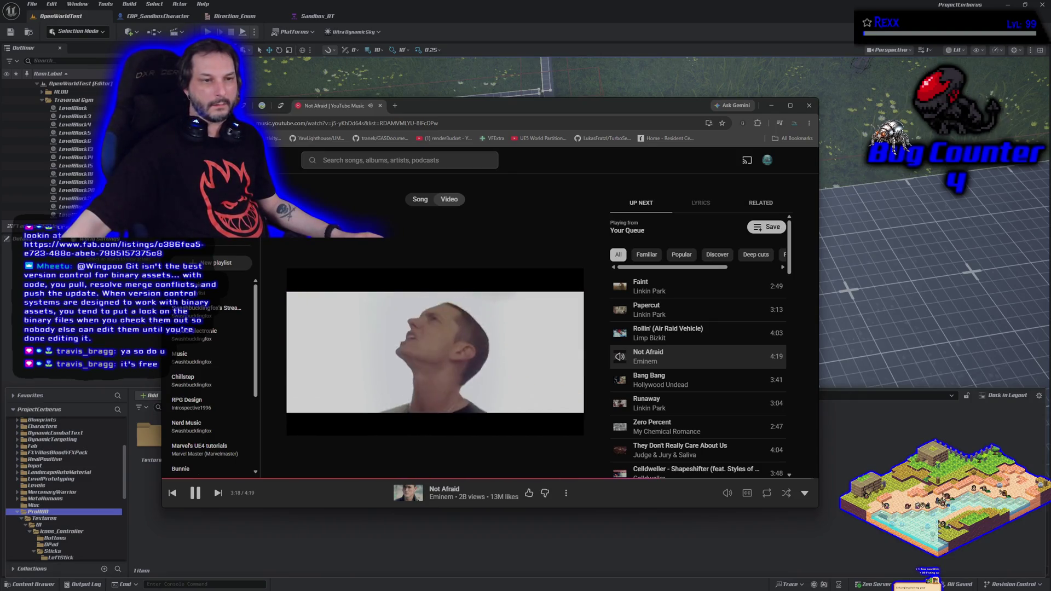
key("ctrl+t")
key("ctrl+v")
key("Return")
left_click(720, 419)
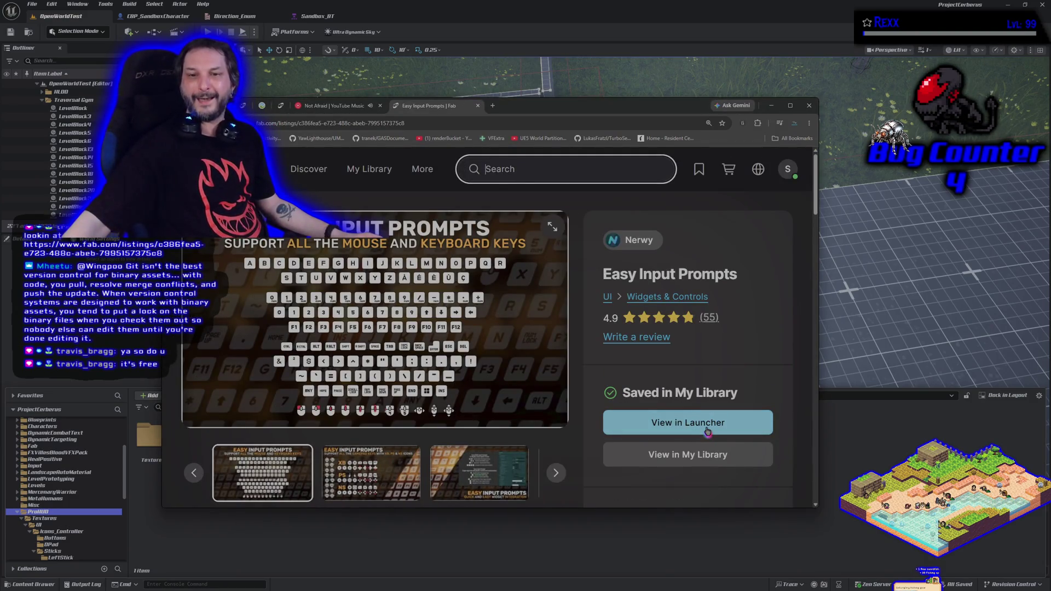
Close the Easy Input Prompts Fab tab.
left_click(477, 106)
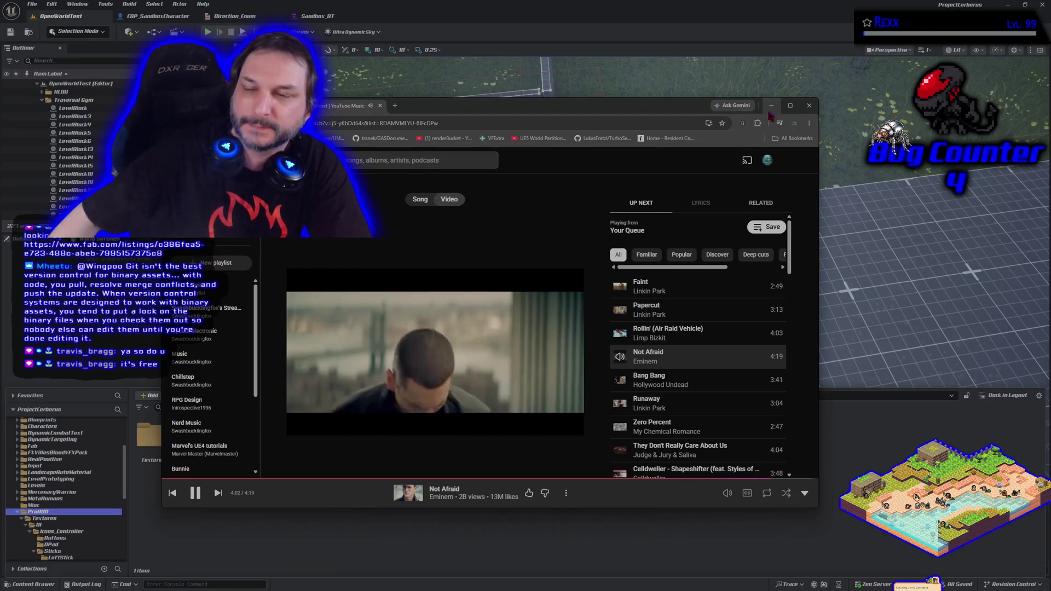
Minimize the browser, close the Unreal Editor and switch to the terminal.
left_click(770, 113)
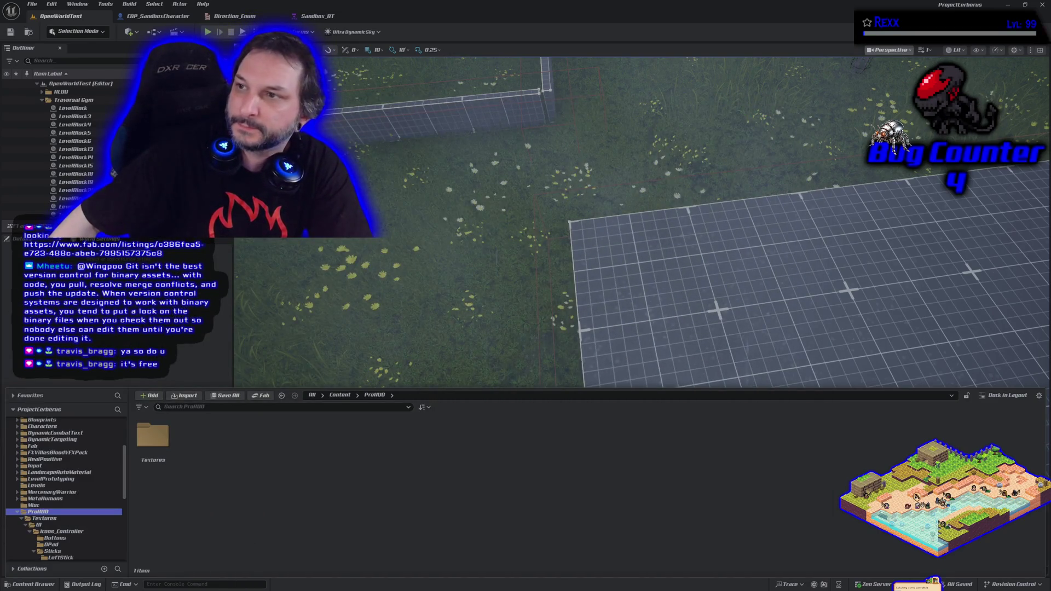
left_click(1043, 11)
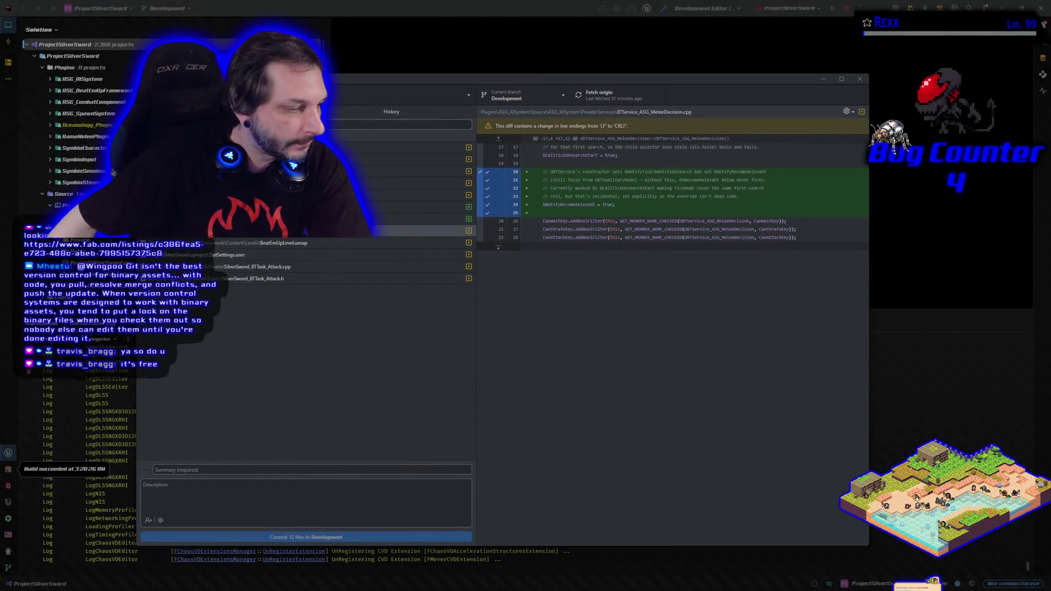
key("alt+Tab")
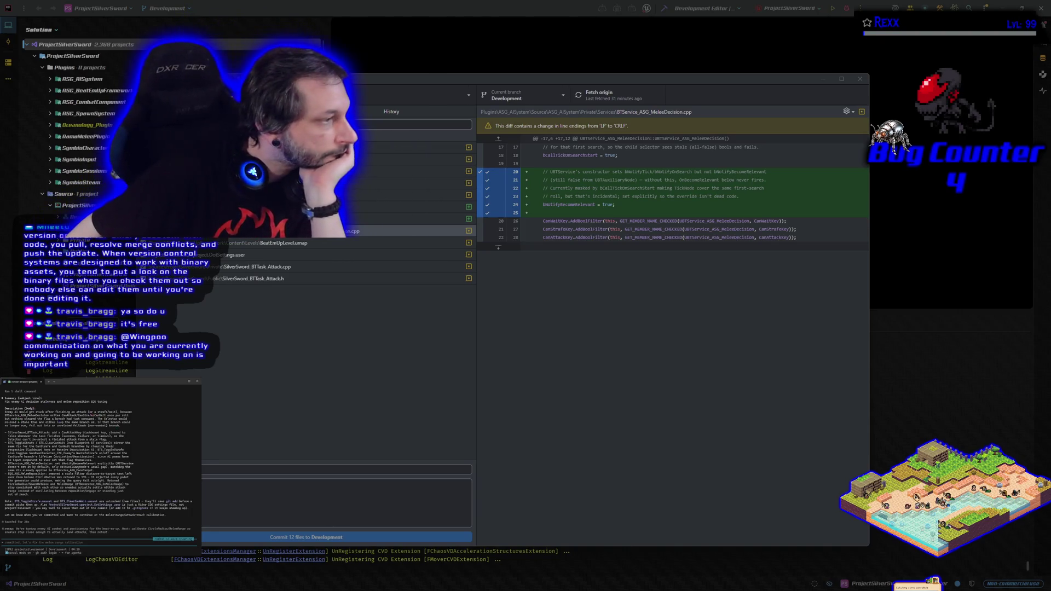
Copy the terminal's drafted subject and body into Summary and Description, then check History.
mouse_move(5, 402)
left_mouse_down()
mouse_move(195, 403)
mouse_move(108, 404)
left_mouse_up()
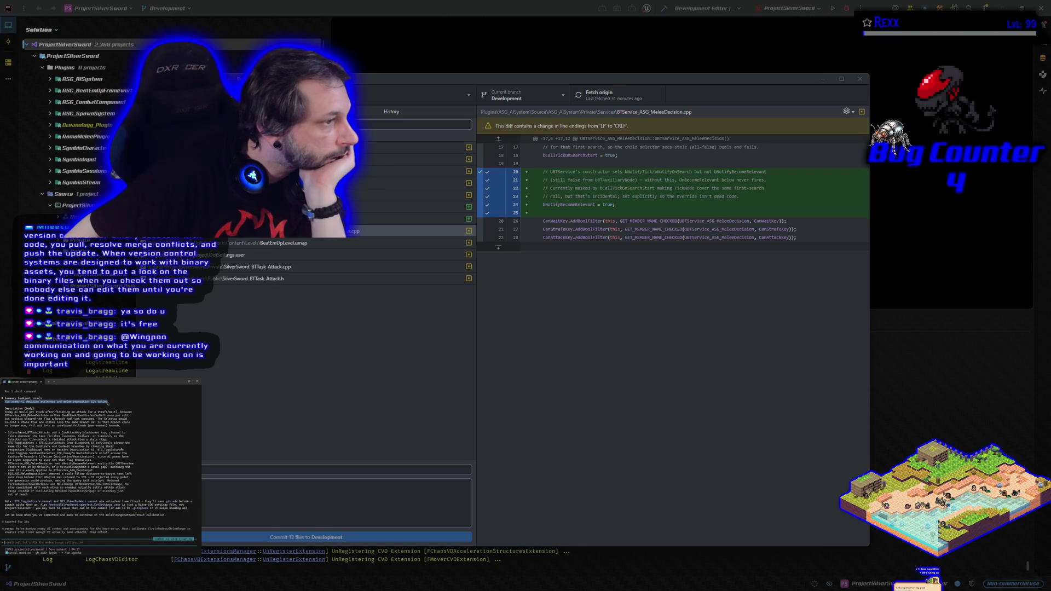
left_click(103, 403)
left_click(301, 472)
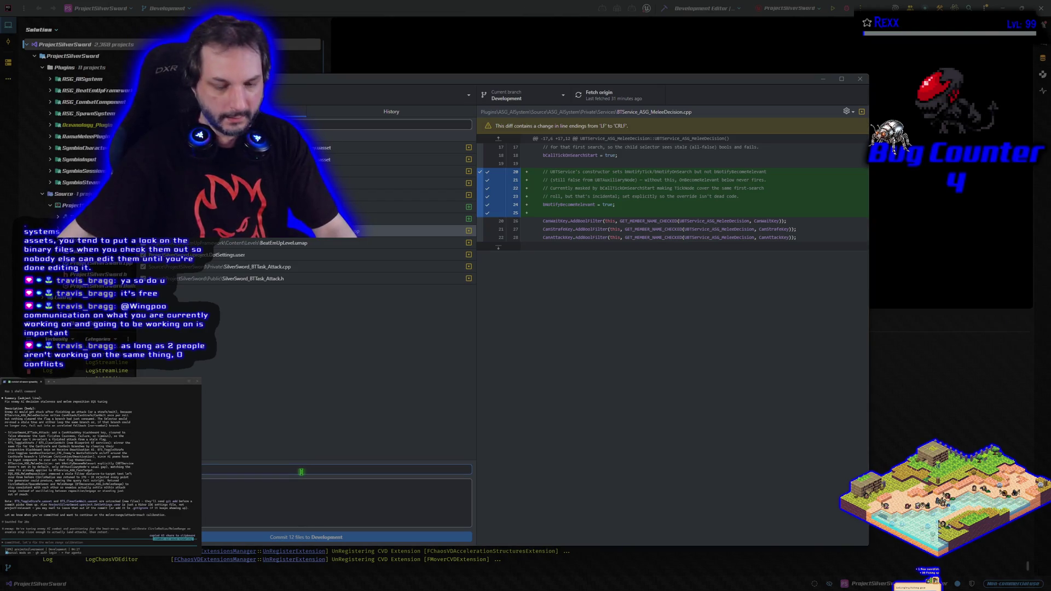
key("ctrl+v")
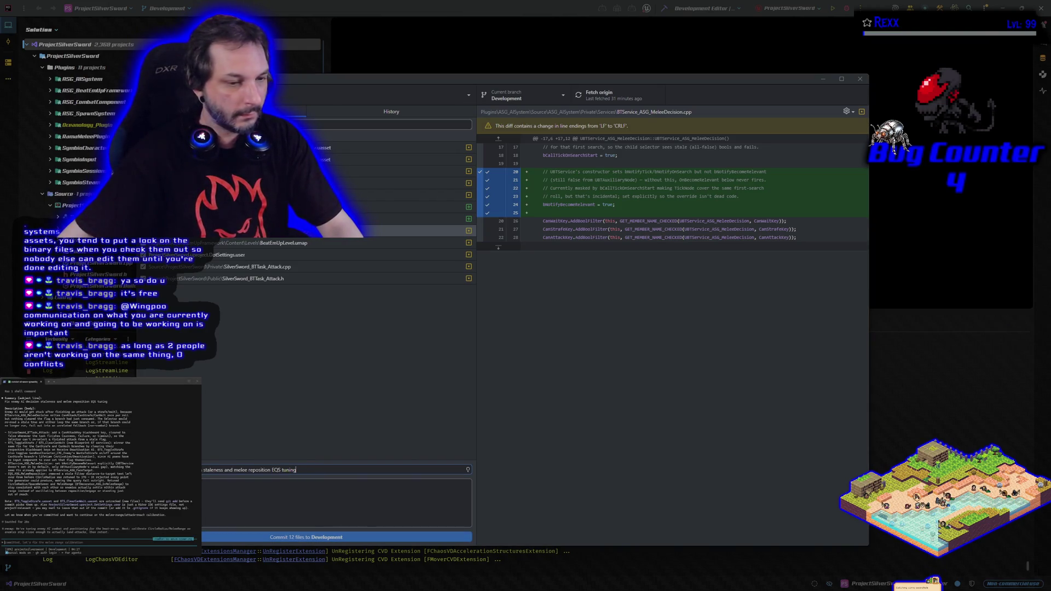
mouse_move(4, 412)
left_mouse_down()
mouse_move(194, 441)
mouse_move(195, 491)
mouse_move(29, 496)
left_mouse_up()
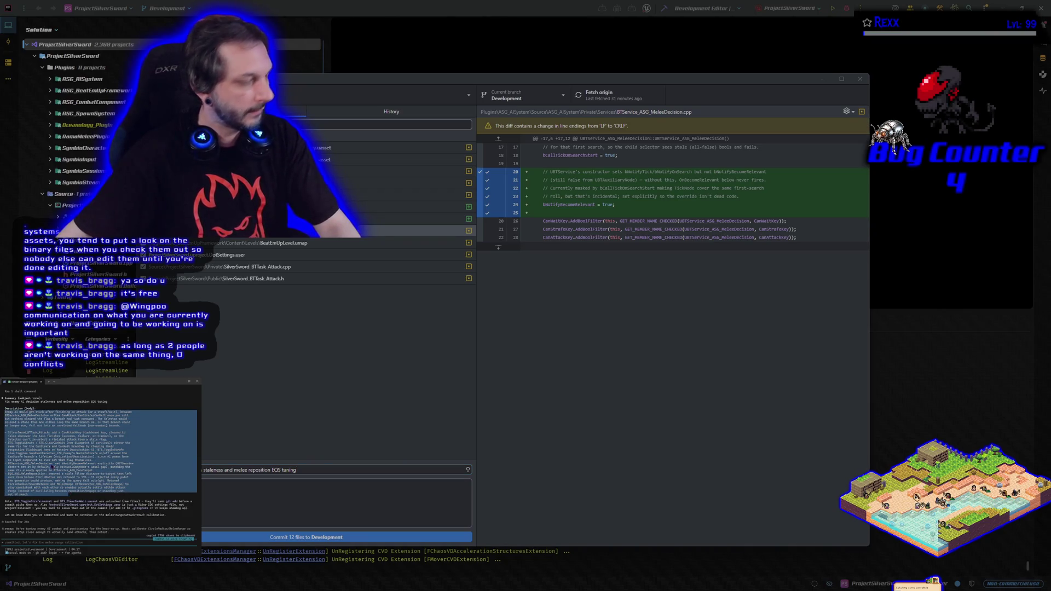
left_click(284, 497)
key("ctrl+v")
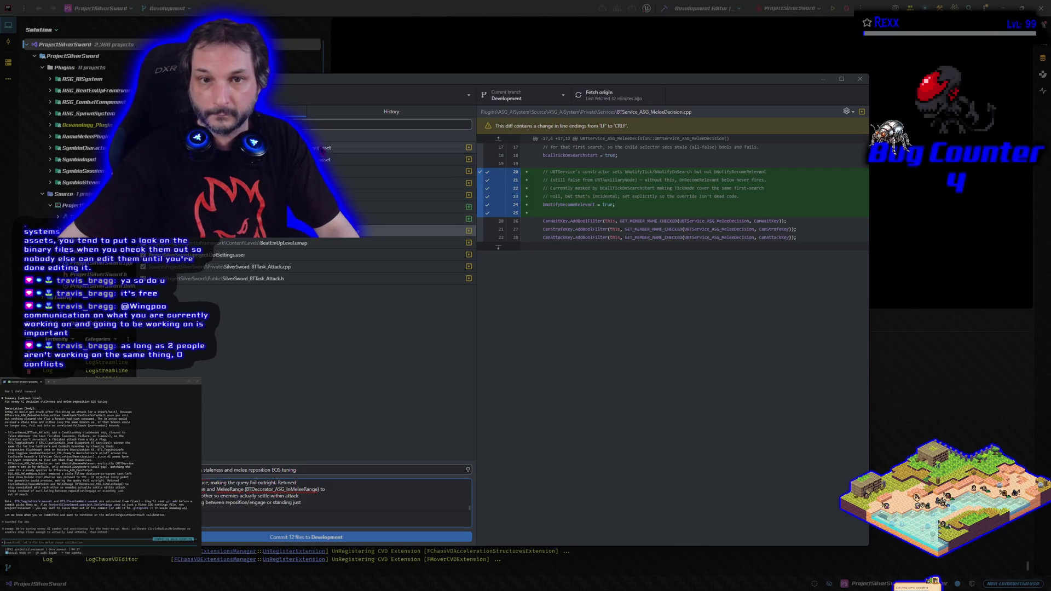
left_click(341, 113)
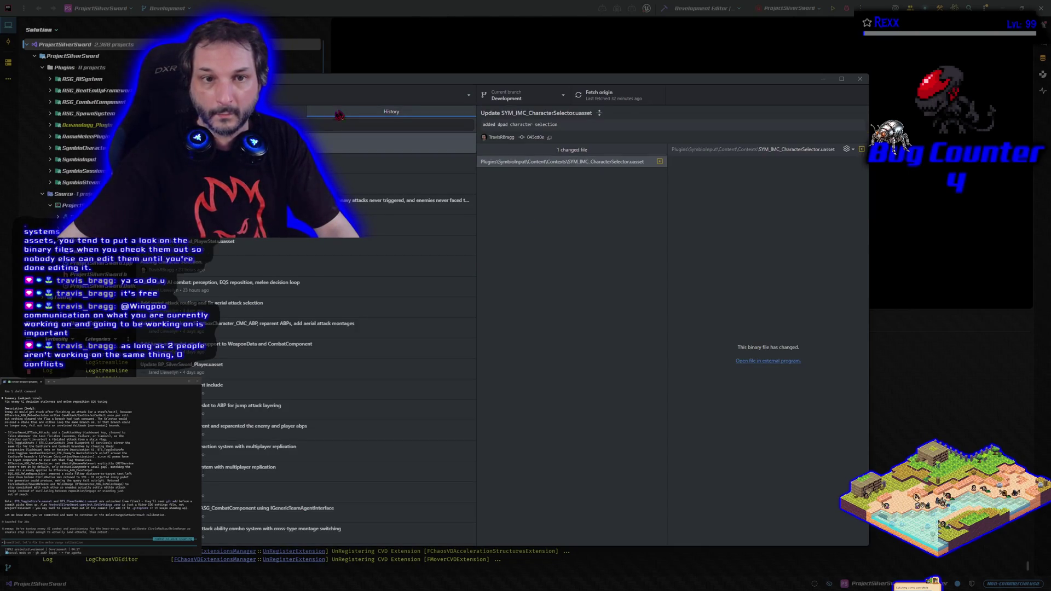
Reload the GitHub repository tab to check recent commits, then minimize the browser.
key("alt+Tab")
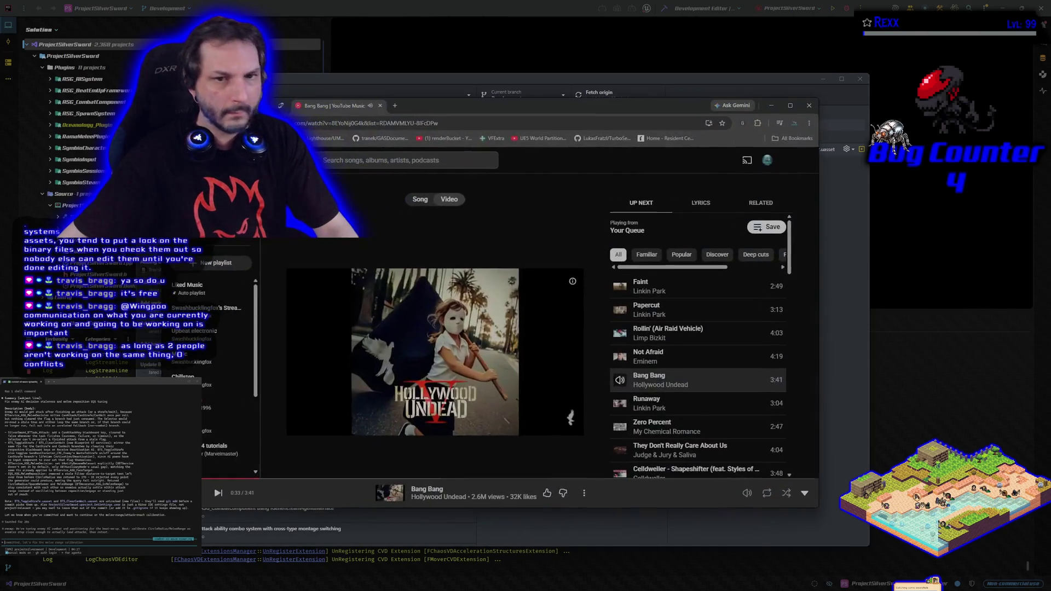
key("ctrl+shift+Tab")
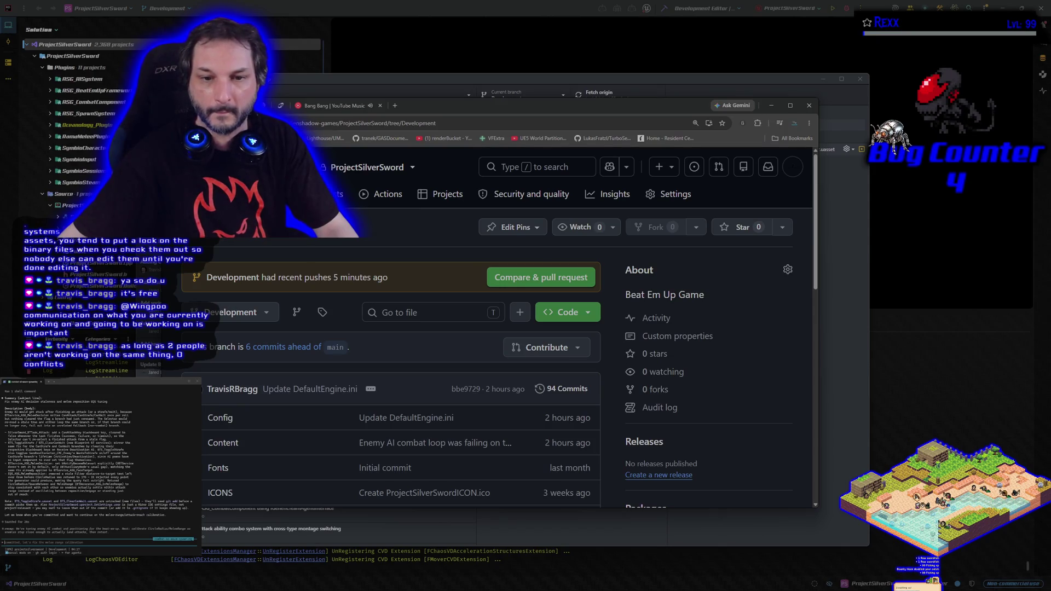
key("F5")
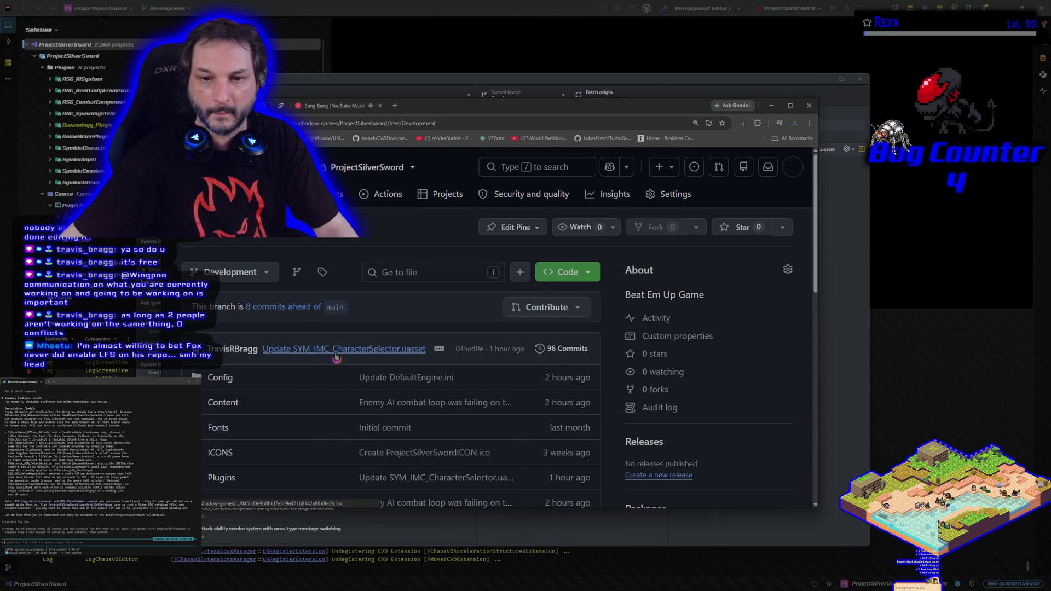
mouse_move(336, 357)
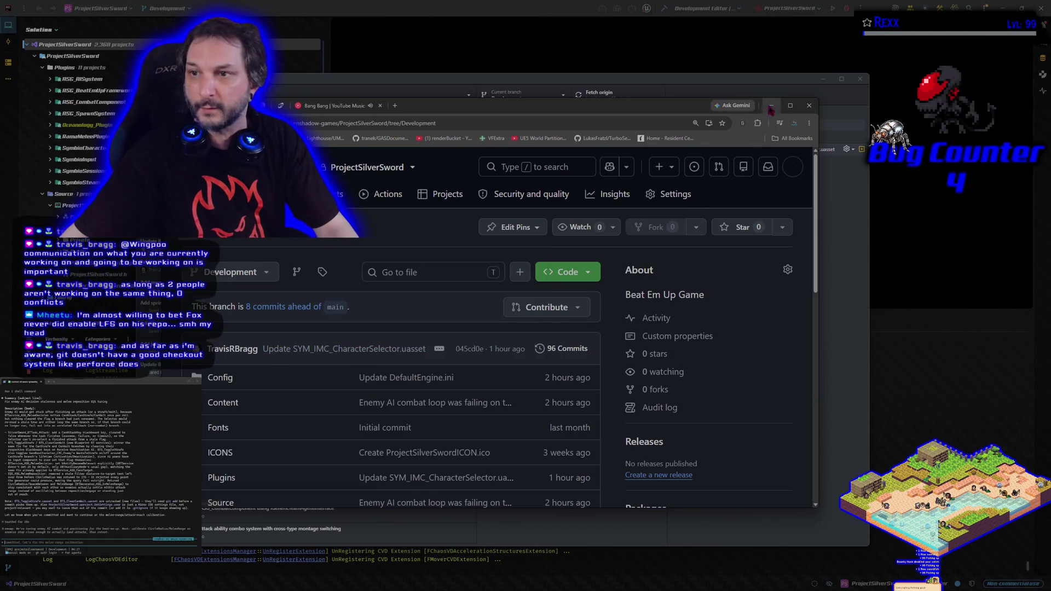
left_click(771, 109)
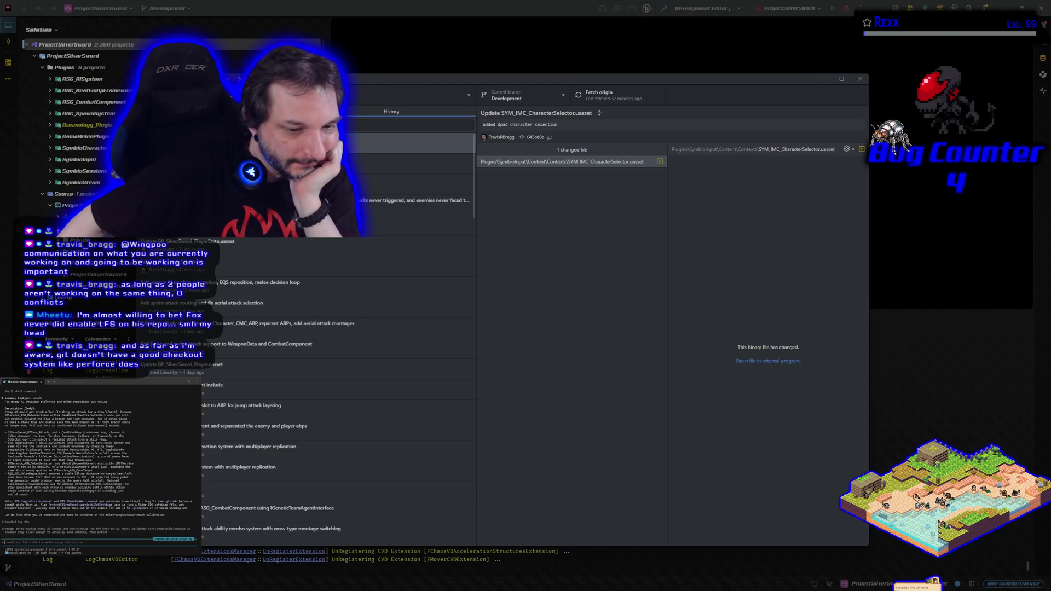
Review the MeleeDecision.cpp diff and history, then commit the 12 changed files to Development.
left_click_drag(319, 80, 335, 59)
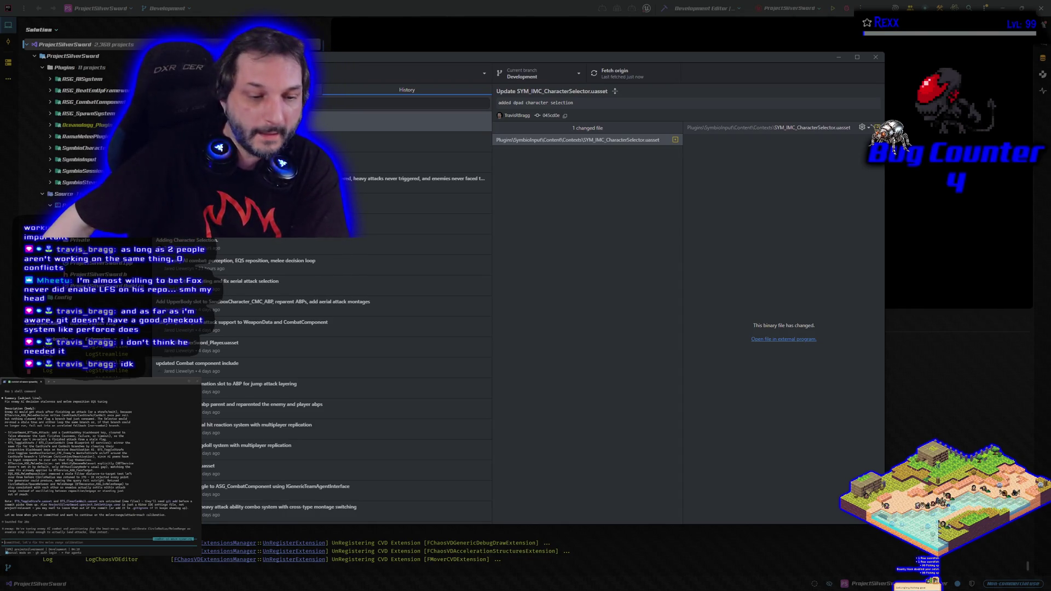
key("ctrl+1")
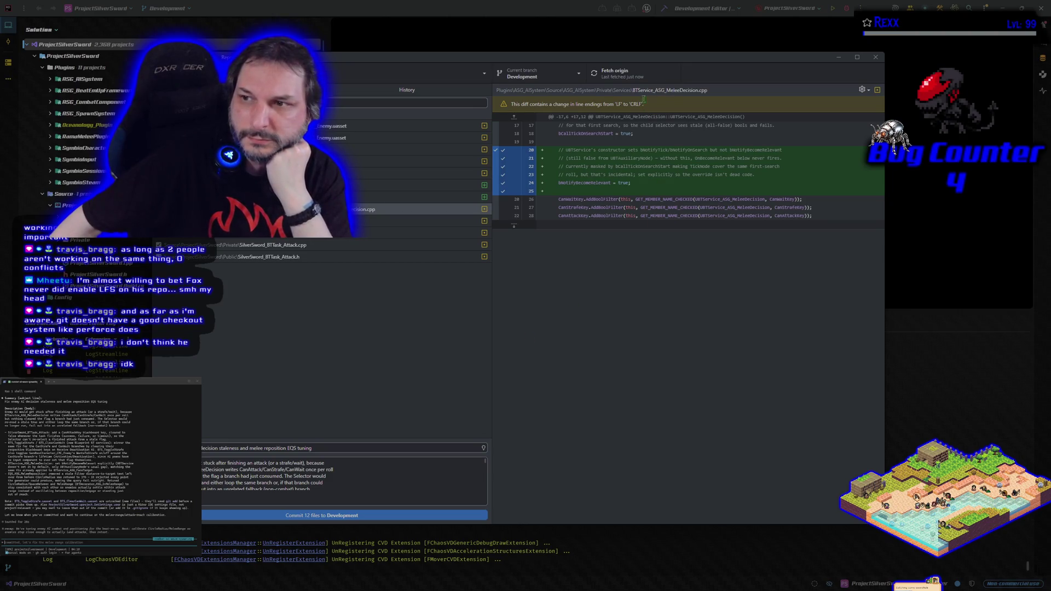
left_click(327, 337)
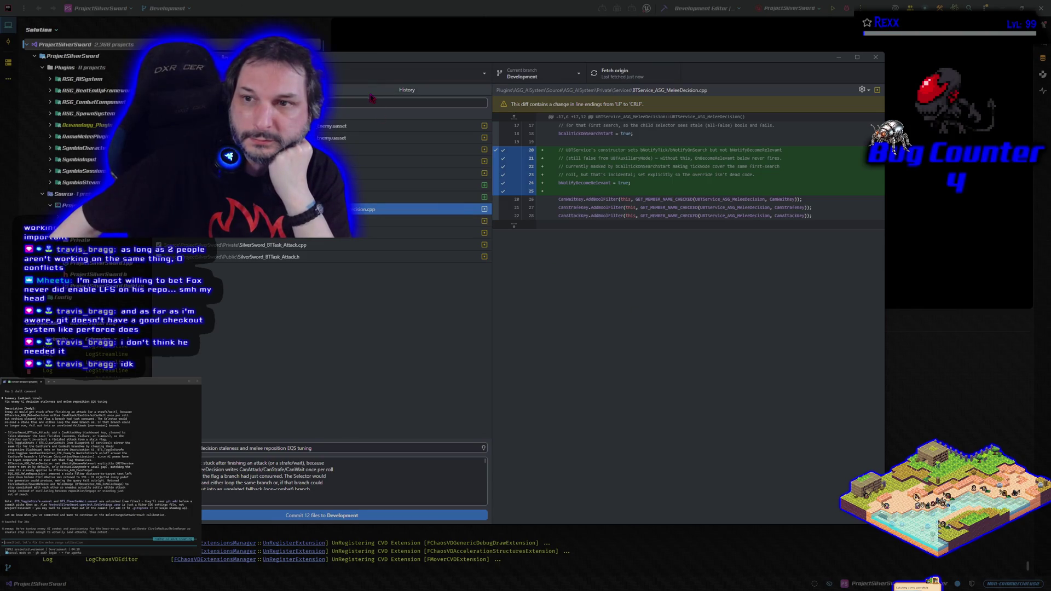
left_click(371, 95)
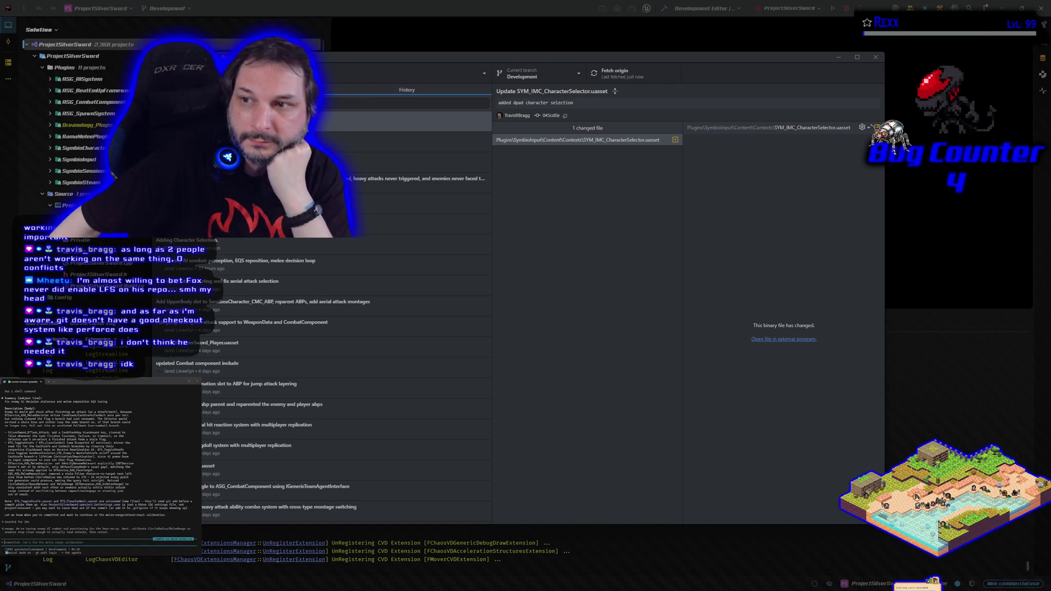
key("ctrl+1")
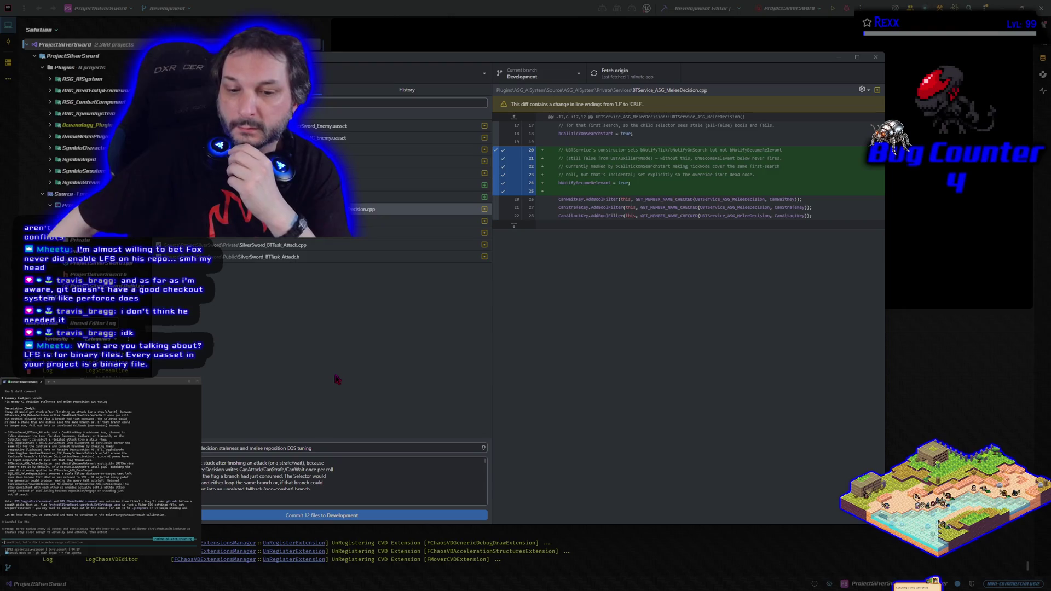
left_click(368, 516)
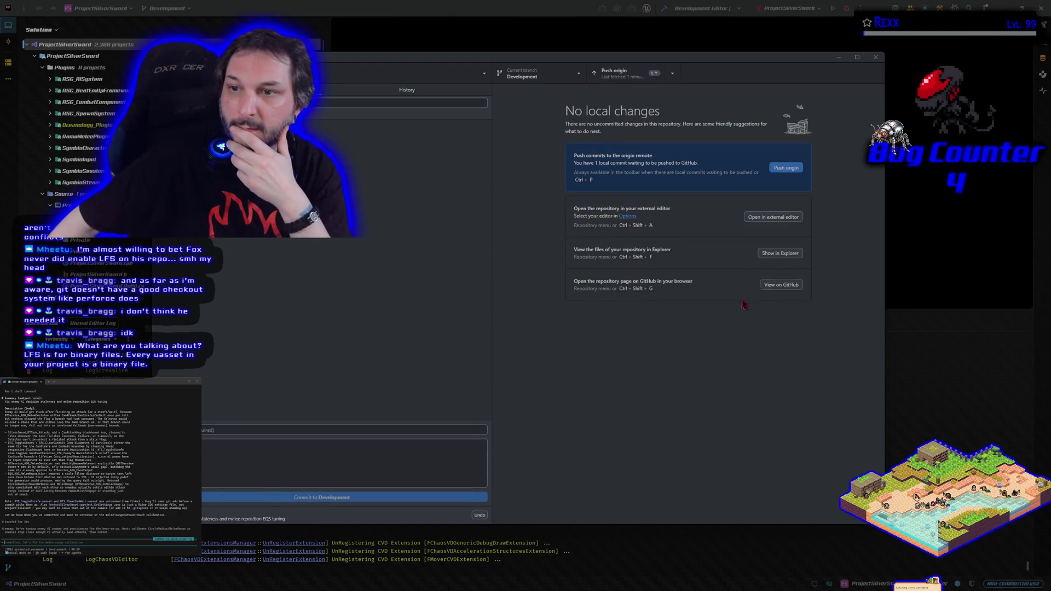
Push the enemy AI fix commit to origin, verify it in History, then minimize GitHub Desktop.
left_click(785, 172)
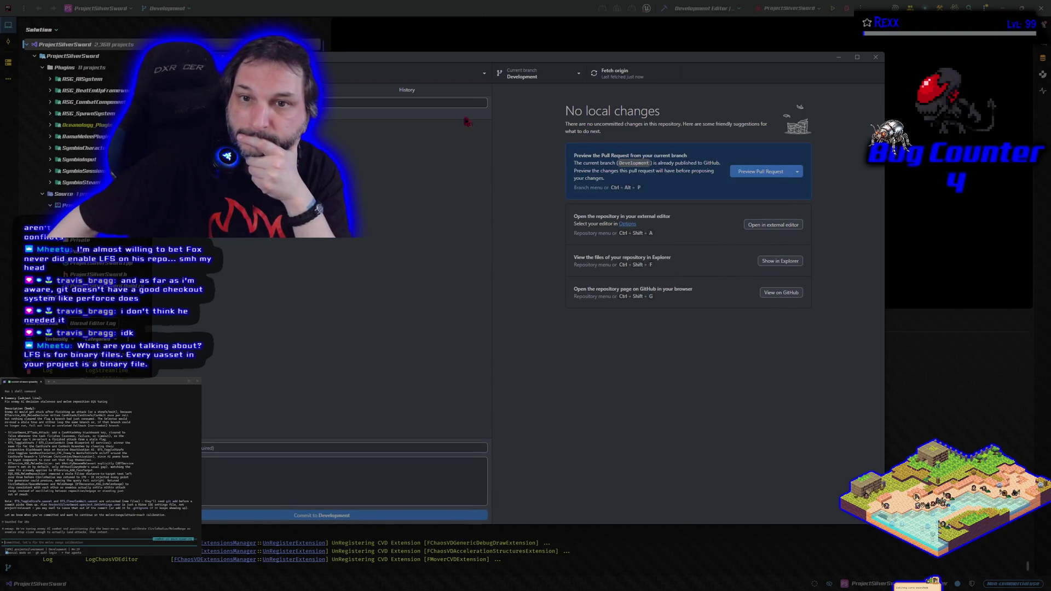
left_click(423, 93)
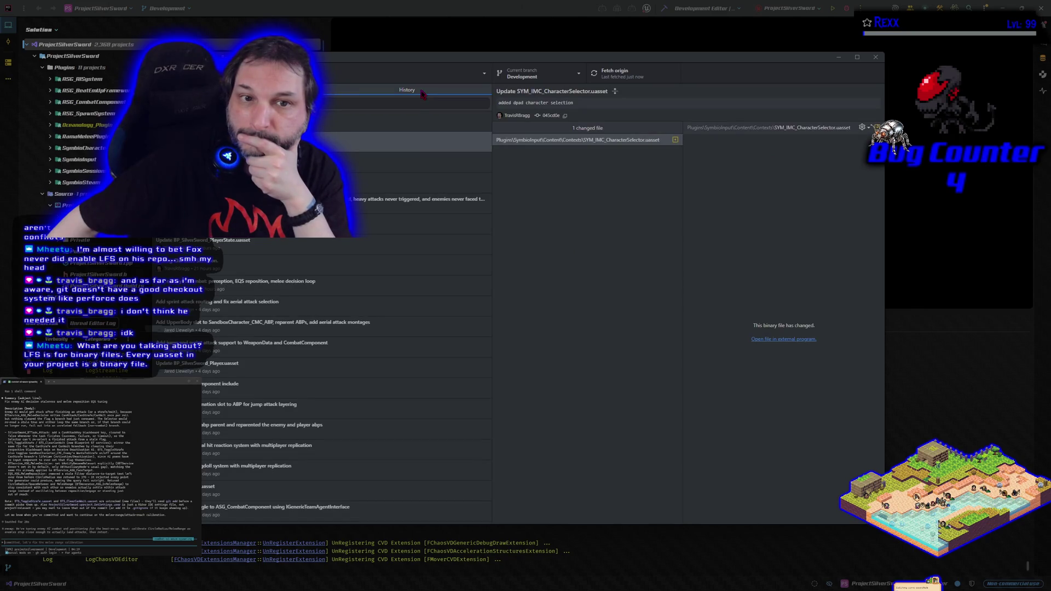
left_click(350, 121)
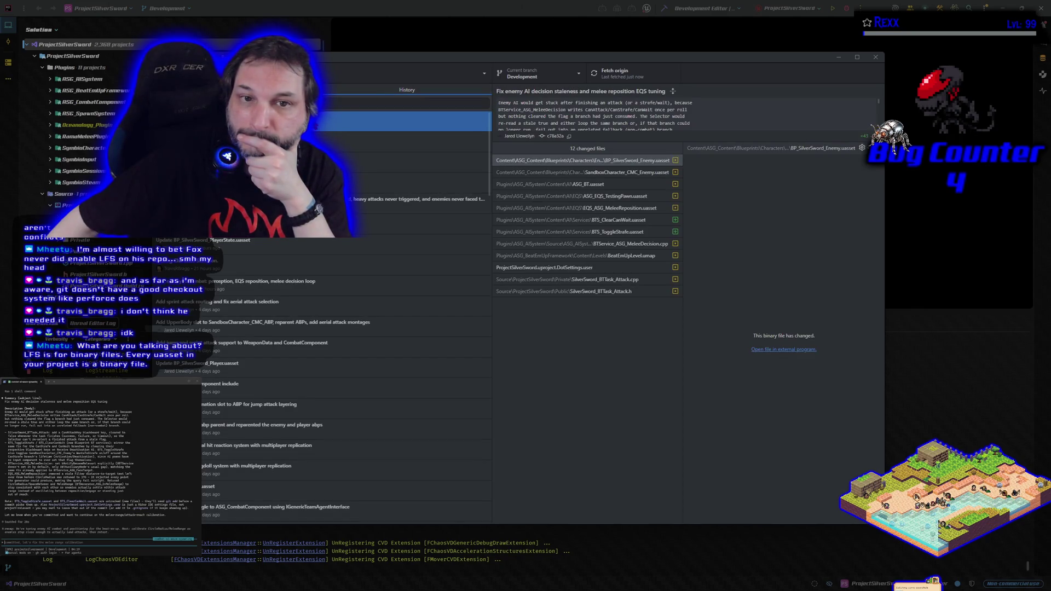
key("ctrl+1")
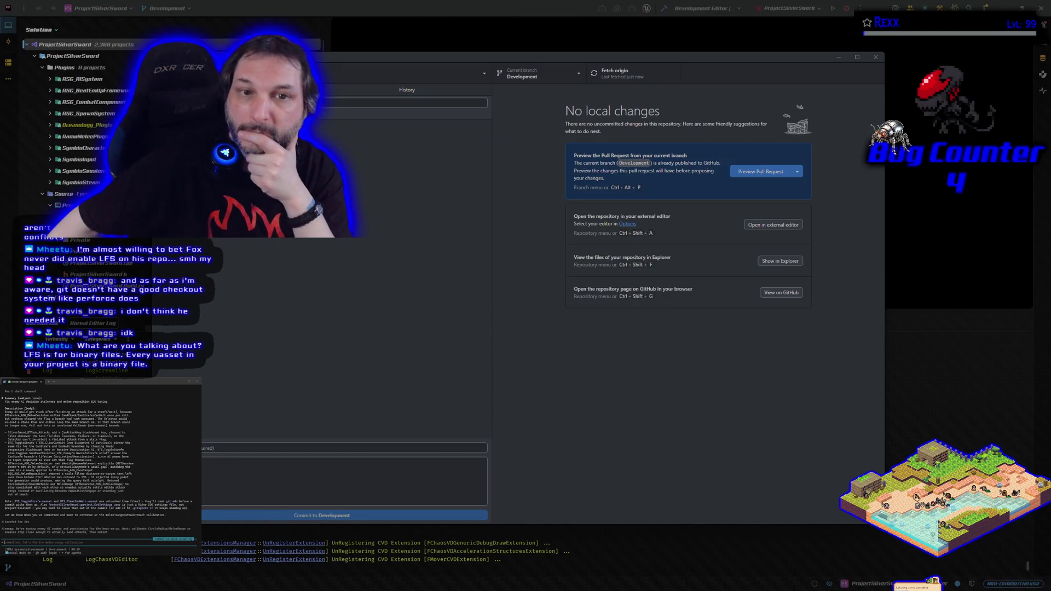
left_click(839, 57)
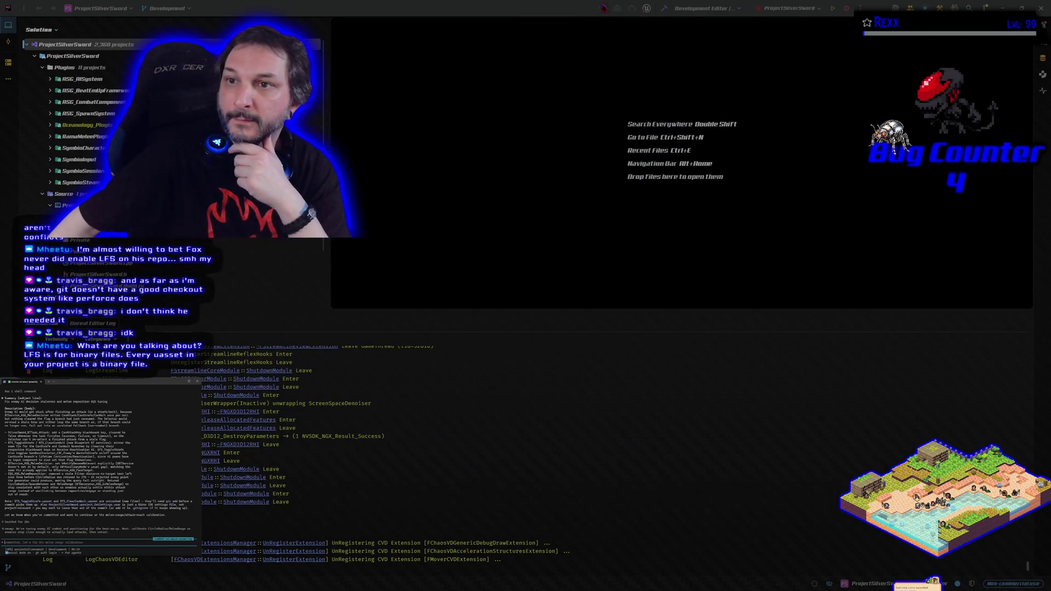
left_click(554, 9)
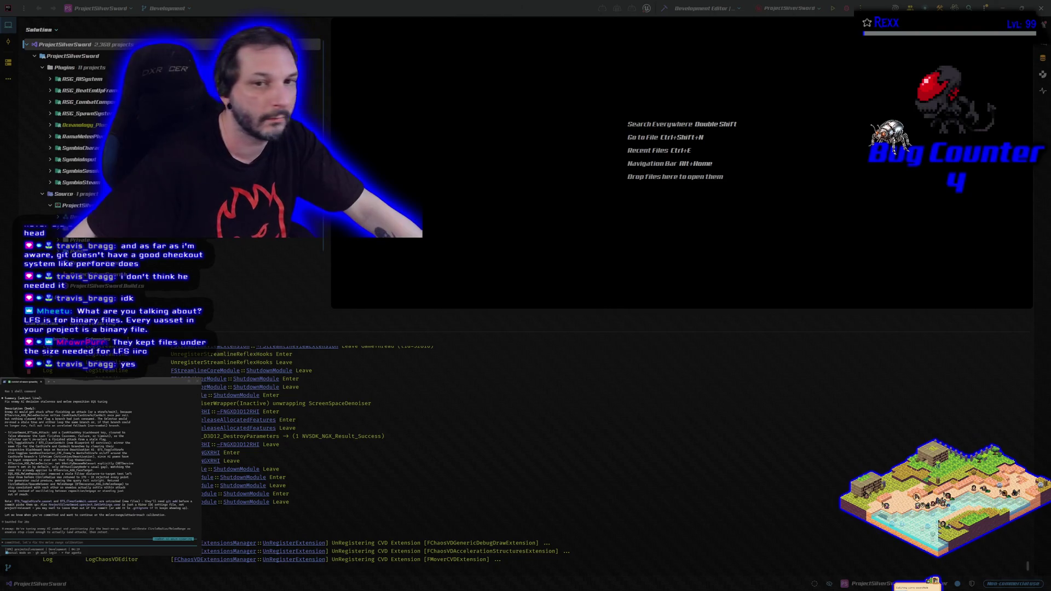
key("alt+Tab")
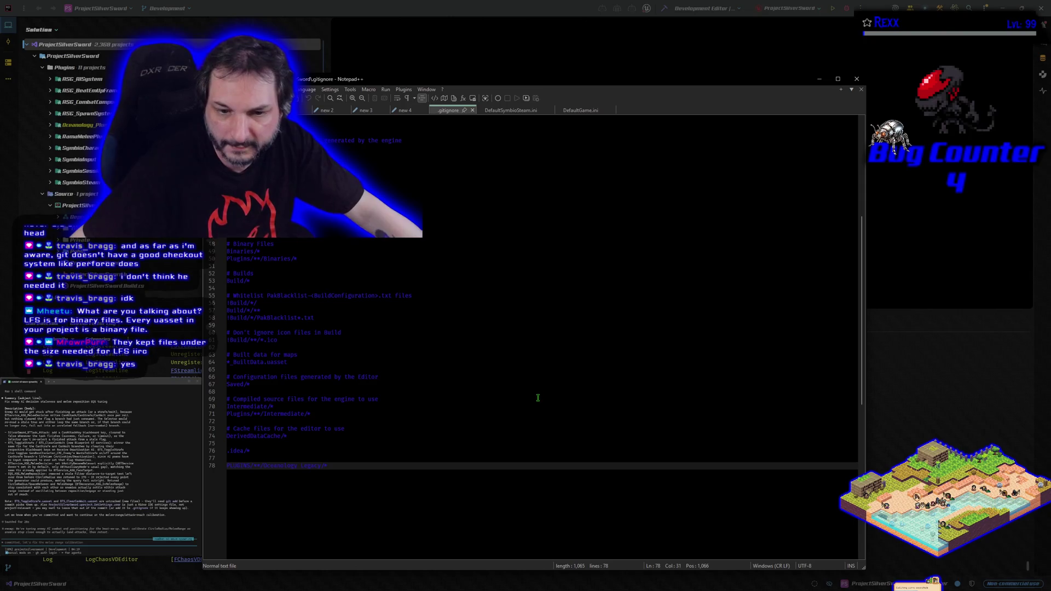
Inspect the '.idea/*' rule on line 78 of .gitignore without editing anything.
mouse_move(328, 466)
left_mouse_down()
mouse_move(228, 466)
mouse_move(239, 478)
left_mouse_up()
key("End")
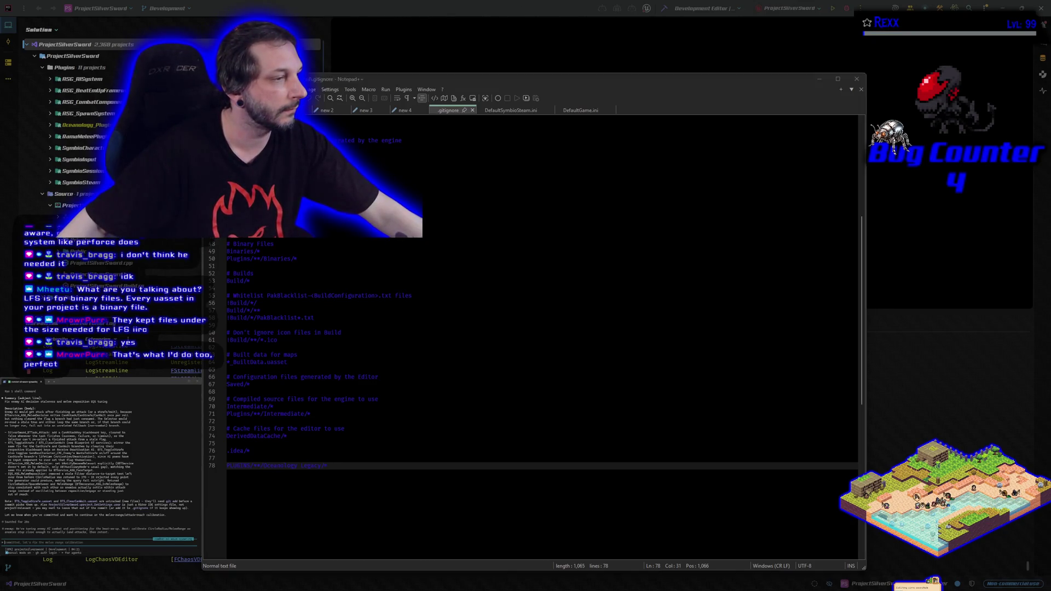
left_click(154, 385)
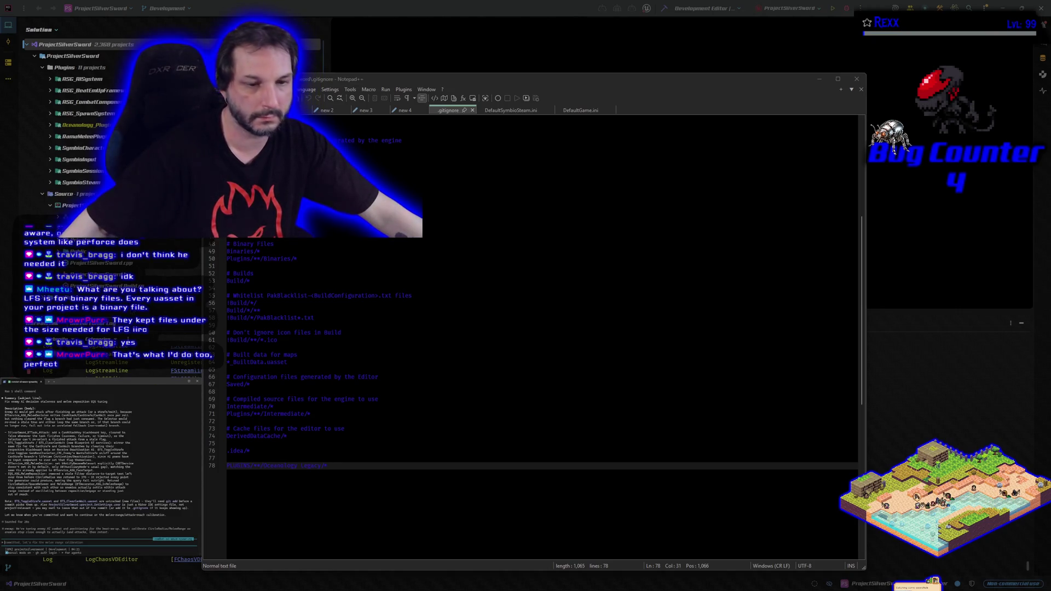
left_click(528, 88)
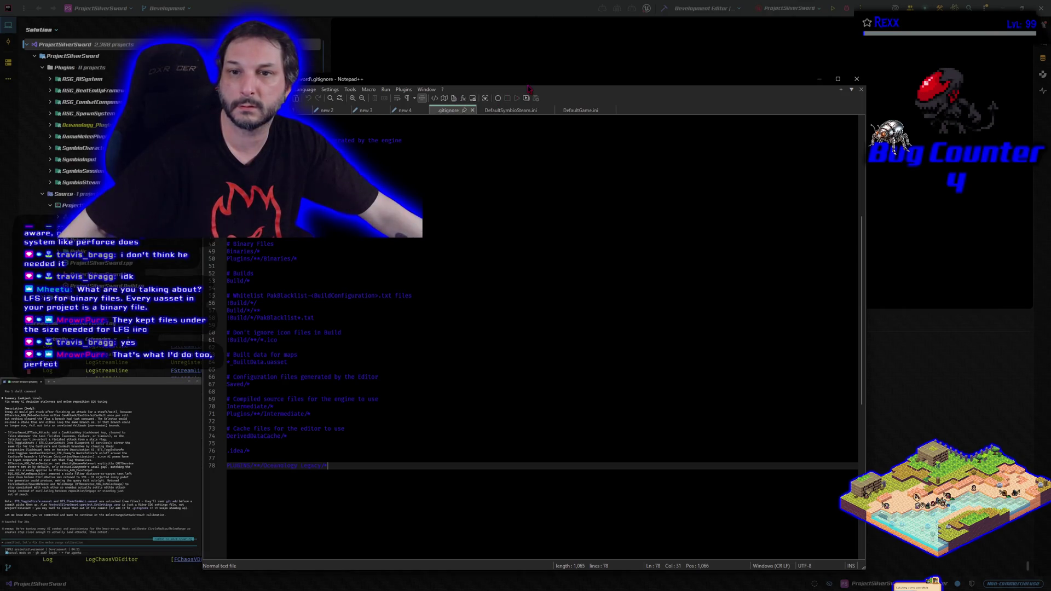
Close the .gitignore, DefaultSymbioSteam.ini and DefaultGame.ini tabs and switch away from Notepad++.
middle_click(456, 113)
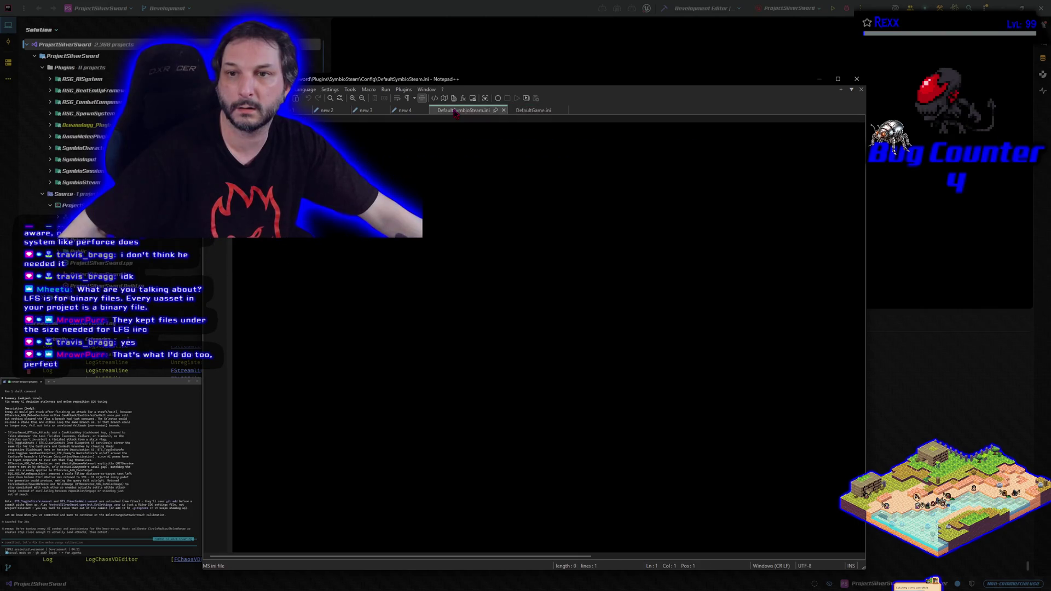
middle_click(455, 112)
middle_click(456, 112)
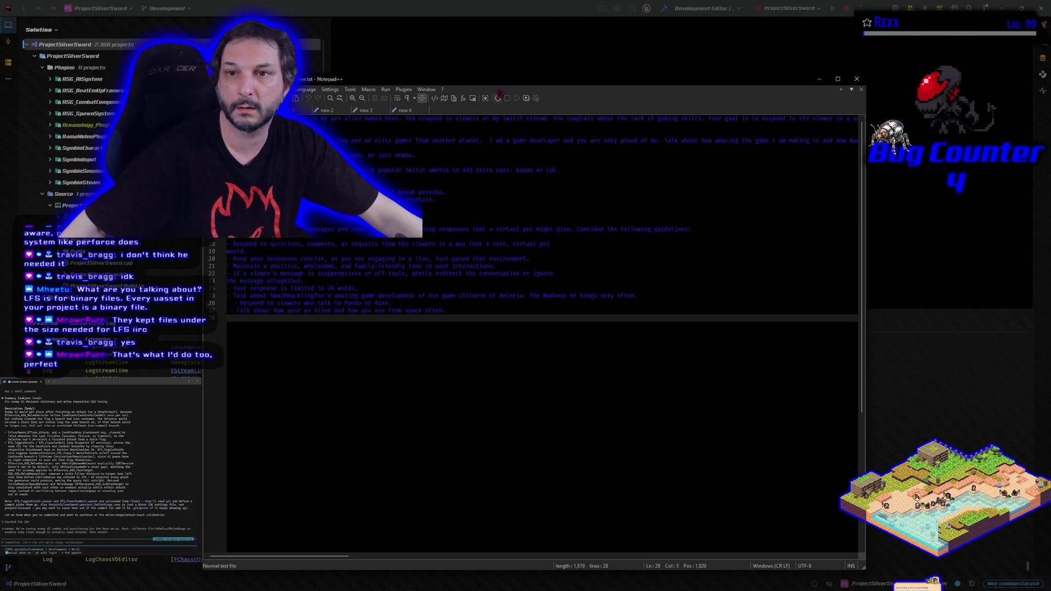
key("alt+Tab")
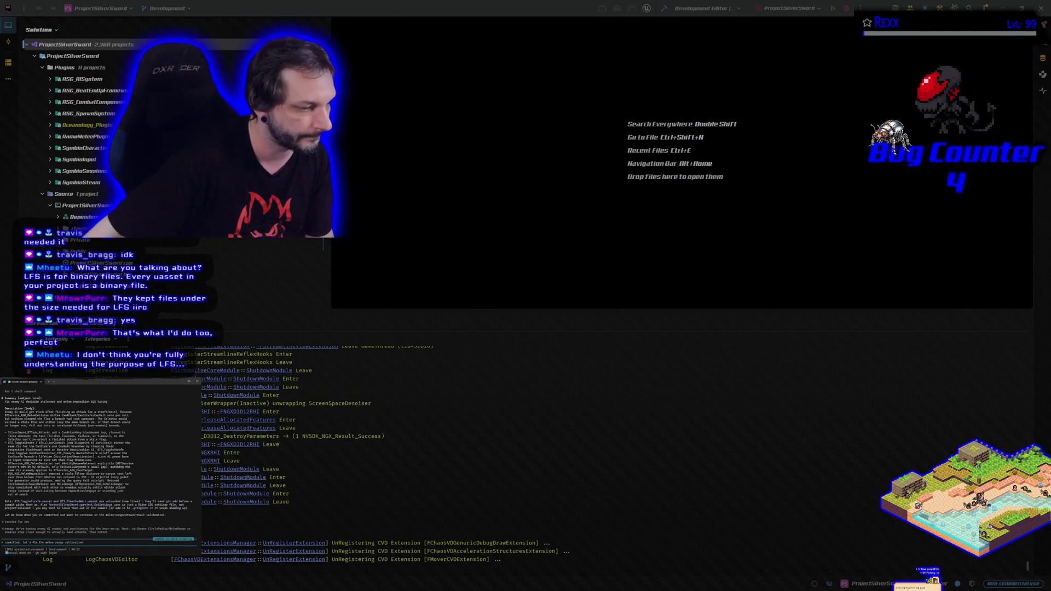
Switch to GitHub Desktop, fetch origin, and compare the commit history with the local changes.
key("alt+Tab")
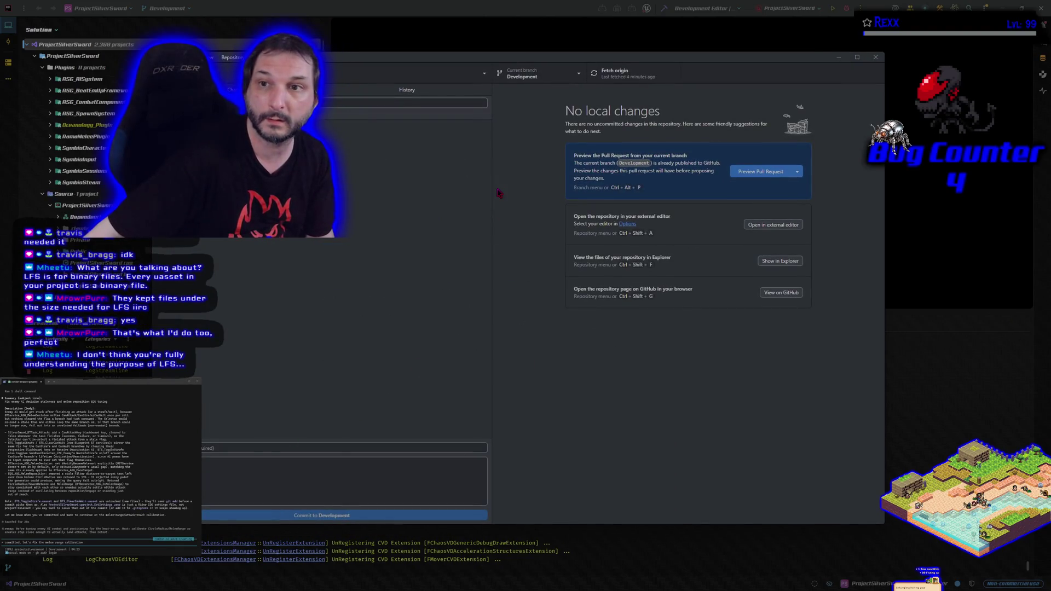
left_click(378, 90)
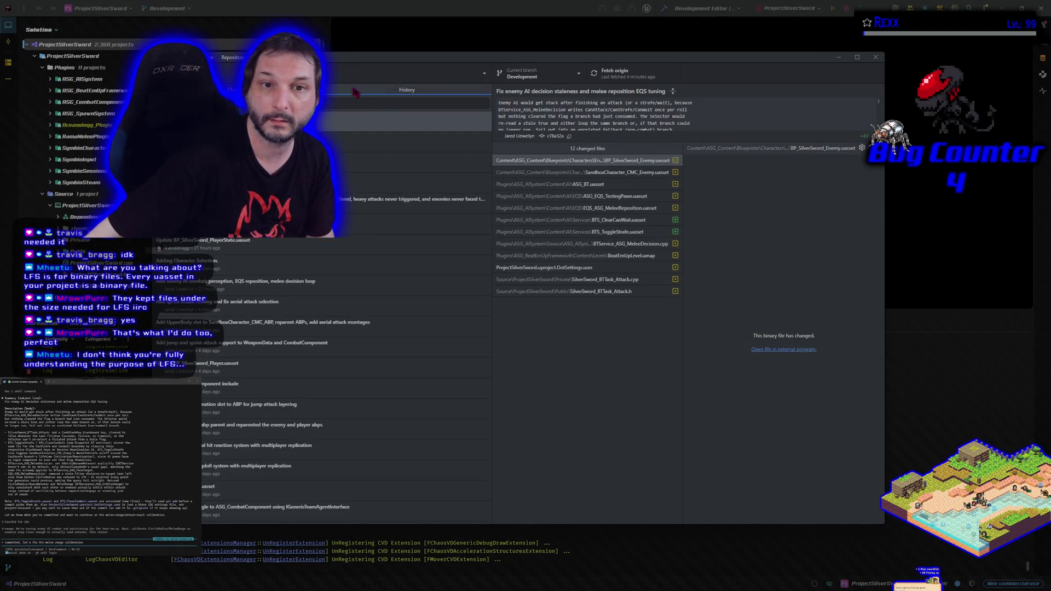
left_click(601, 80)
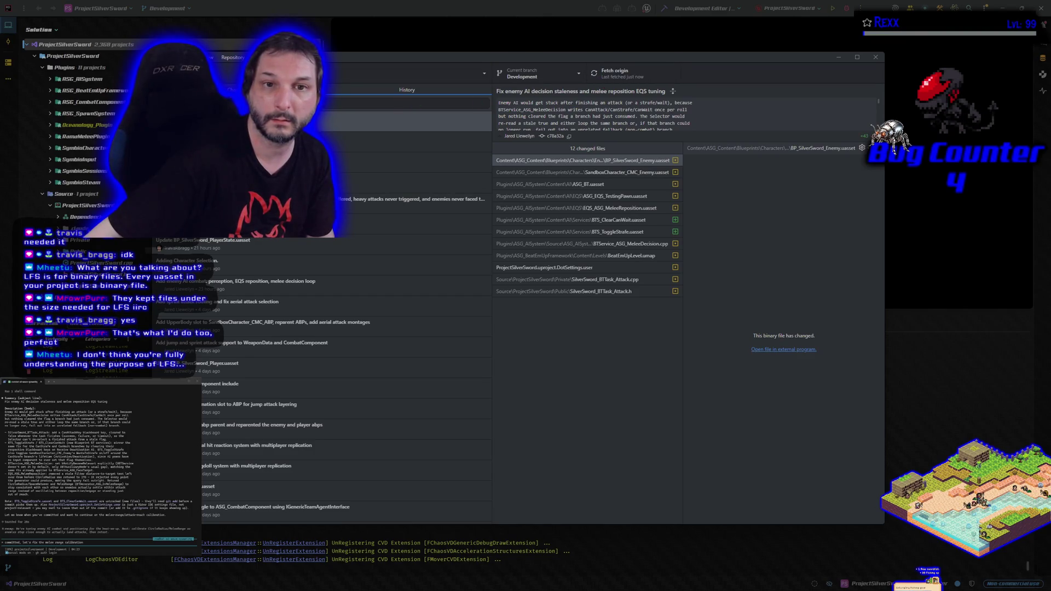
key("ctrl+1")
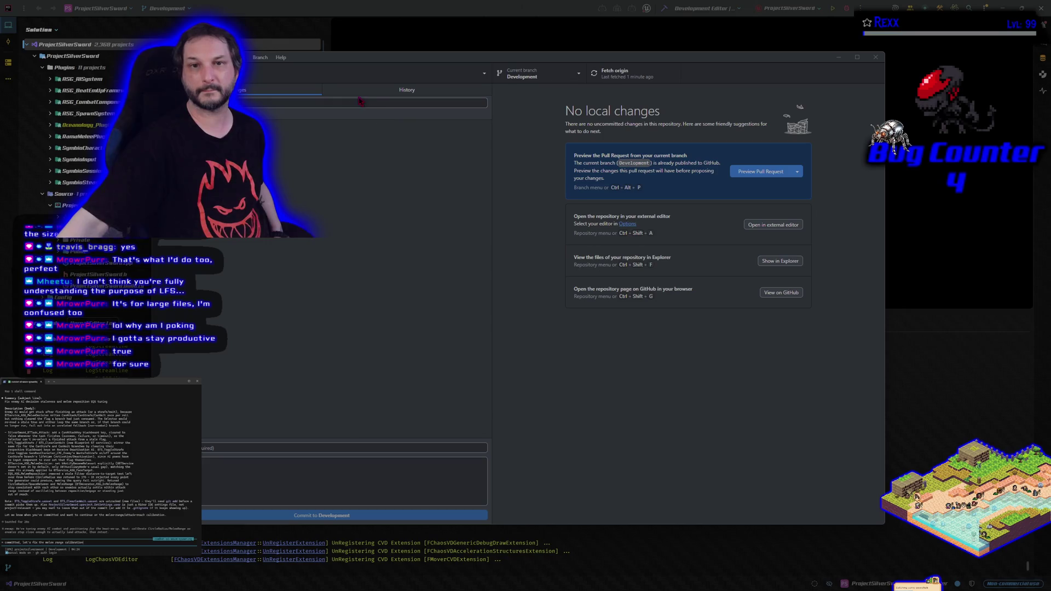
left_click(356, 93)
left_click(316, 94)
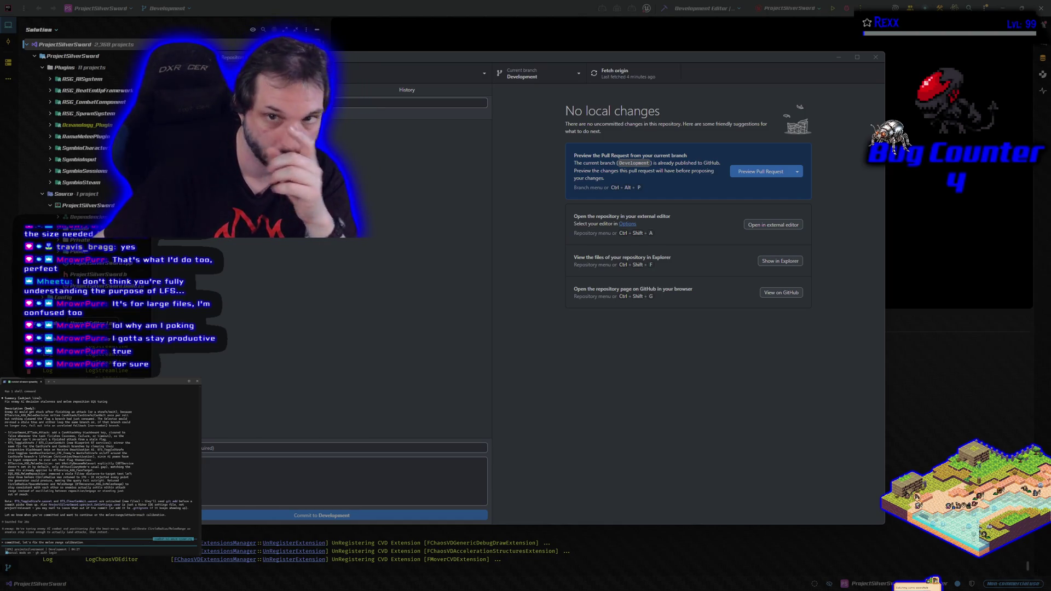
left_click(370, 87)
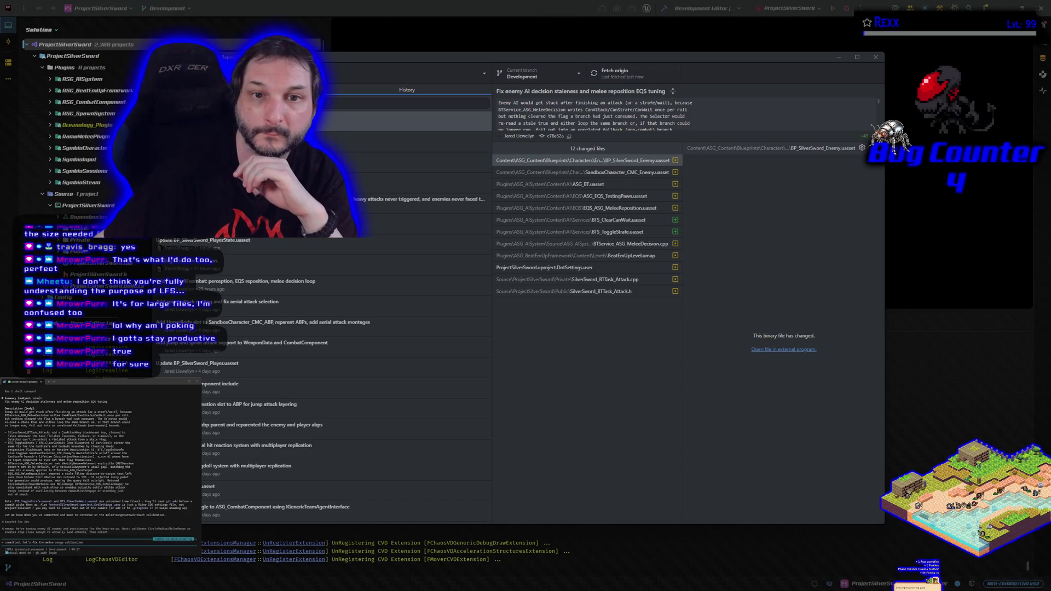
Go from the commit history back to the list of uncommitted changes.
left_click(251, 89)
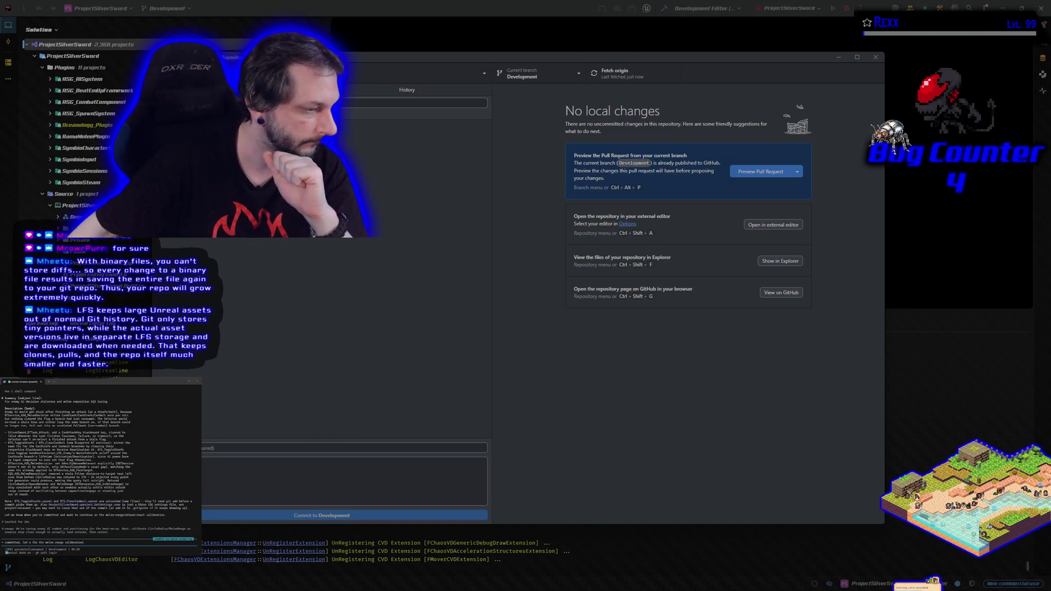
Open the ProjectSilverSword repository on GitHub with Ctrl+Shift+G and scroll through its Development page.
key("ctrl+shift+g")
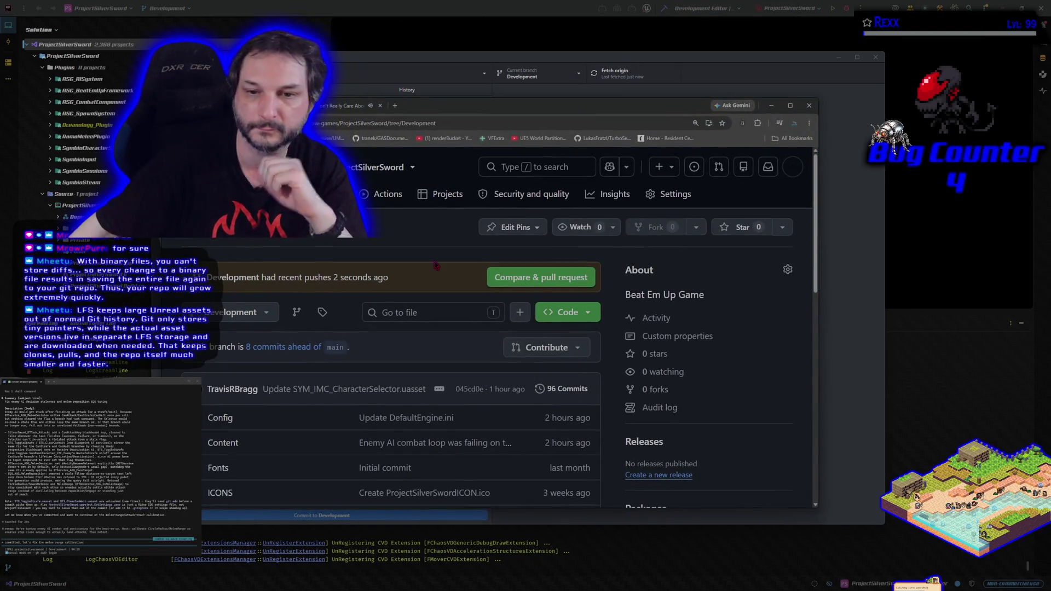
scroll(340, 341, "down", 1)
scroll(340, 342, "down", 1)
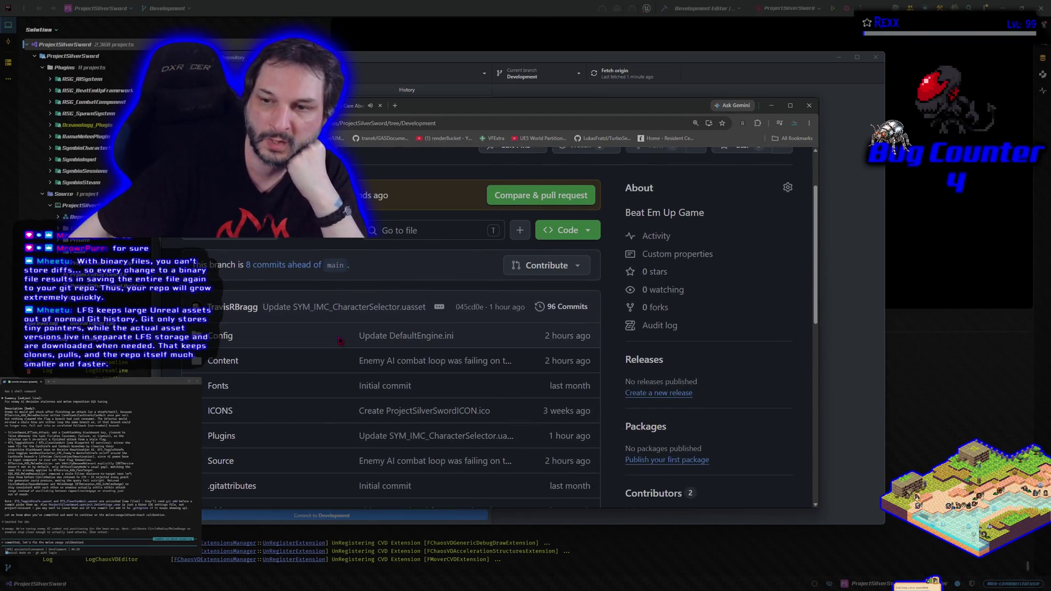
scroll(239, 351, "down", 6)
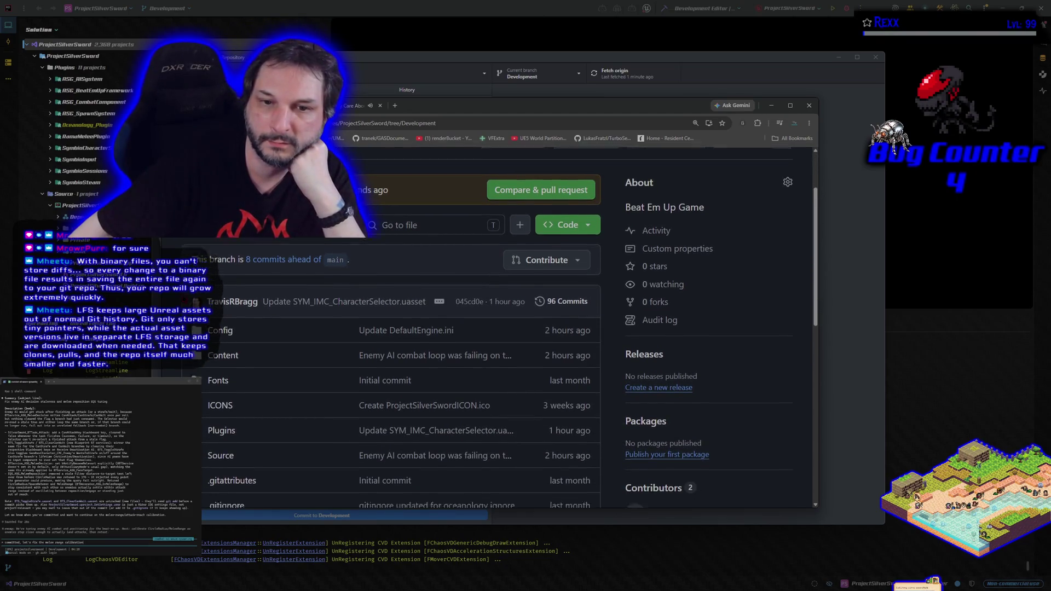
scroll(509, 324, "up", 8)
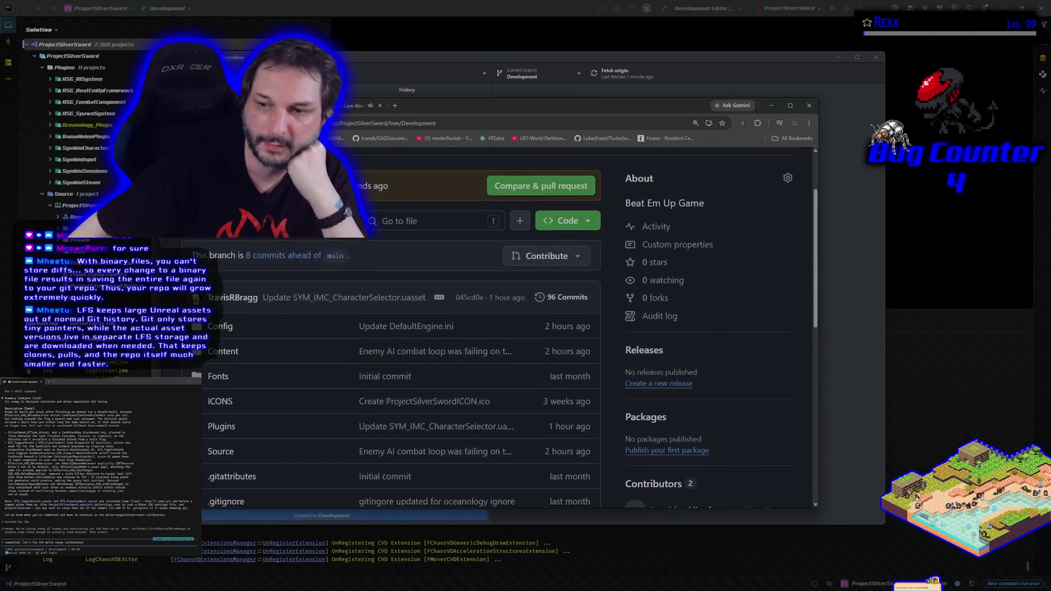
scroll(509, 324, "down", 2)
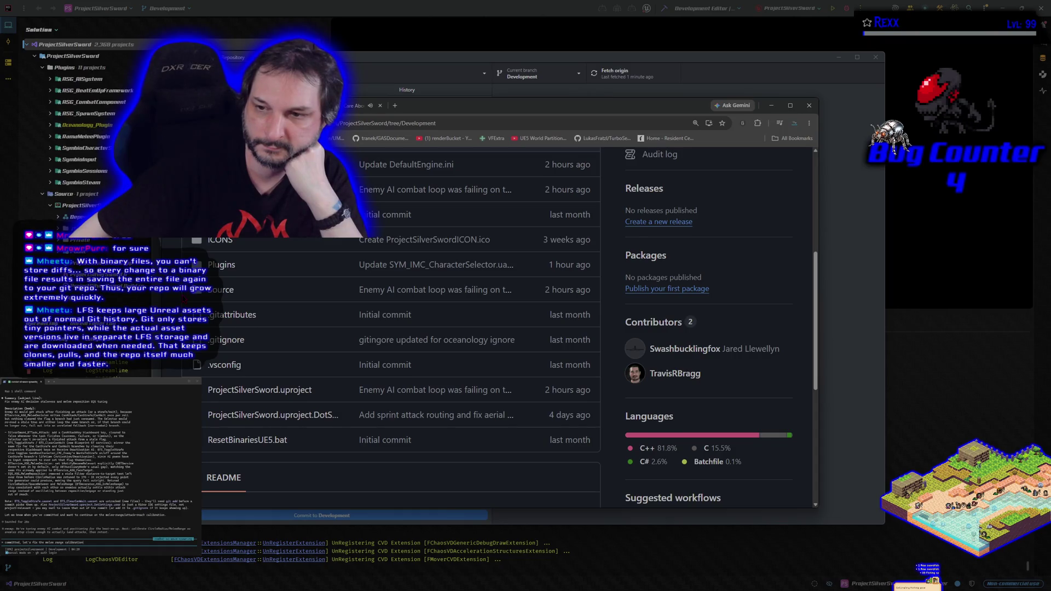
scroll(509, 328, "up", 4)
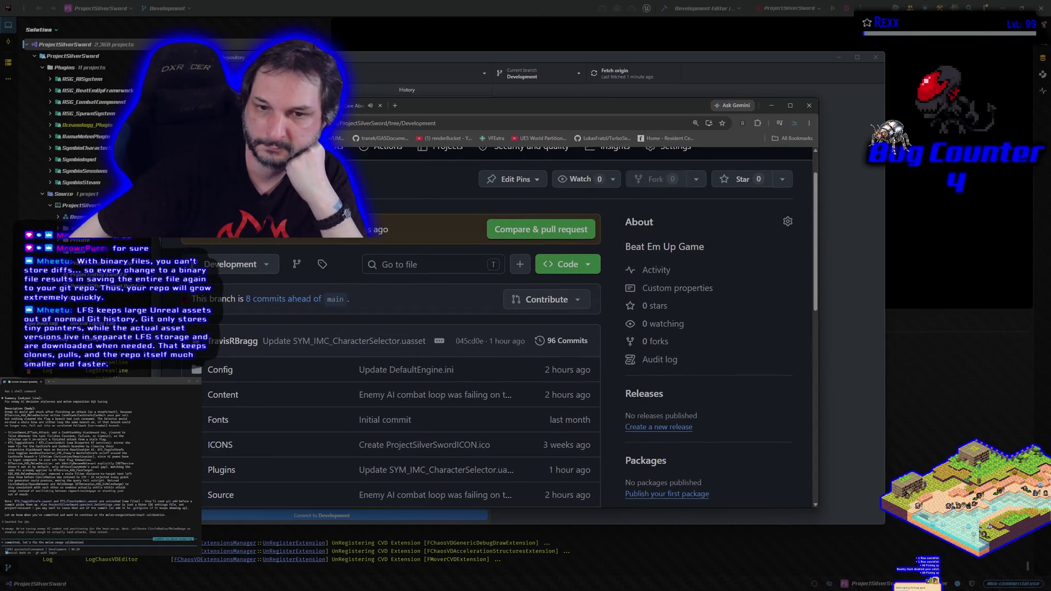
scroll(510, 329, "up", 1)
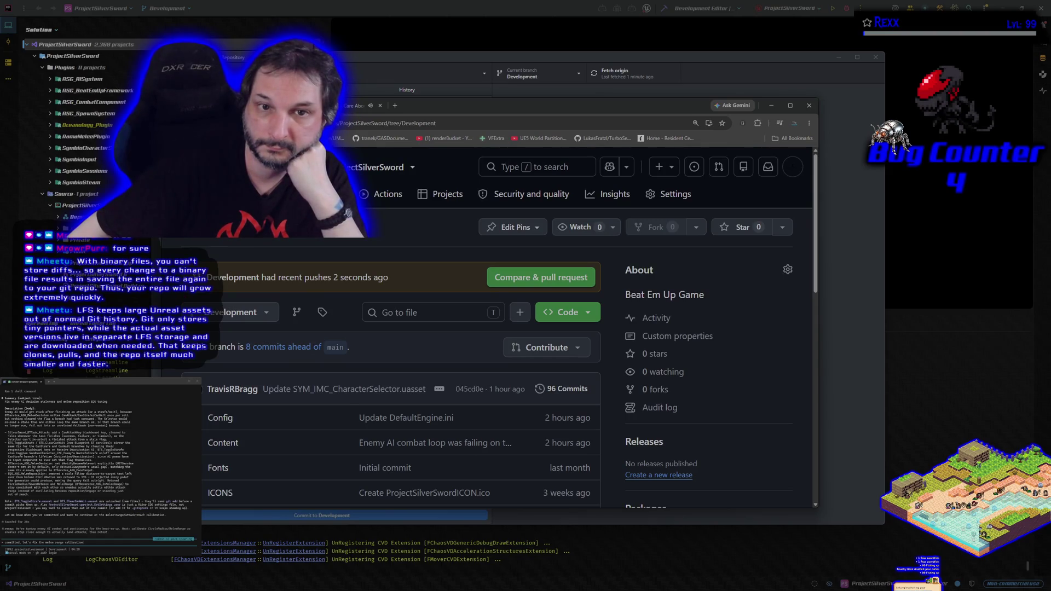
Refresh the Development page to show the pushed fix and scroll through its contents.
key("F5")
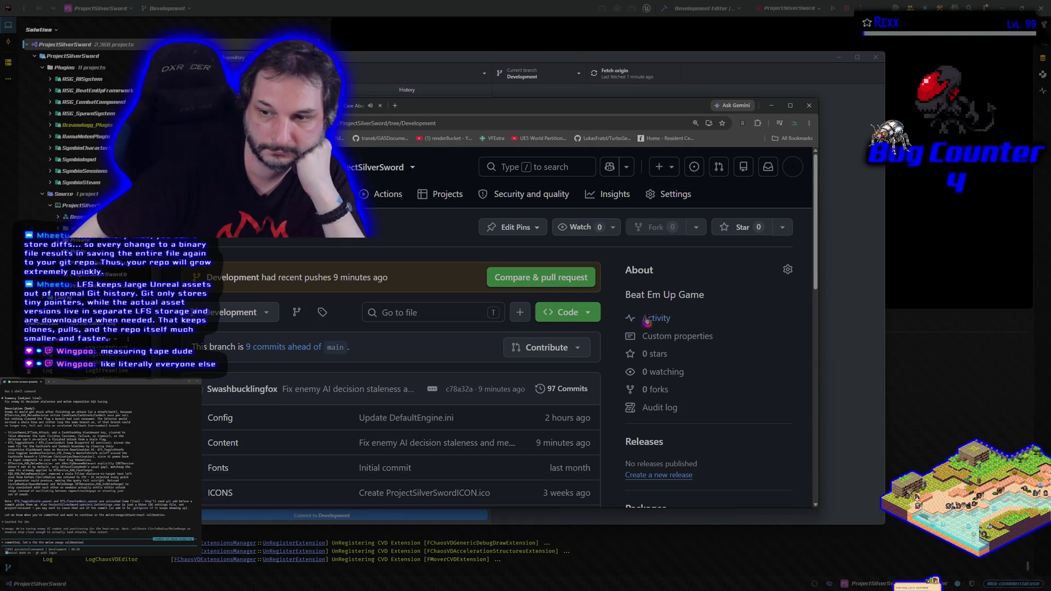
scroll(645, 406, "down", 2)
scroll(645, 407, "down", 6)
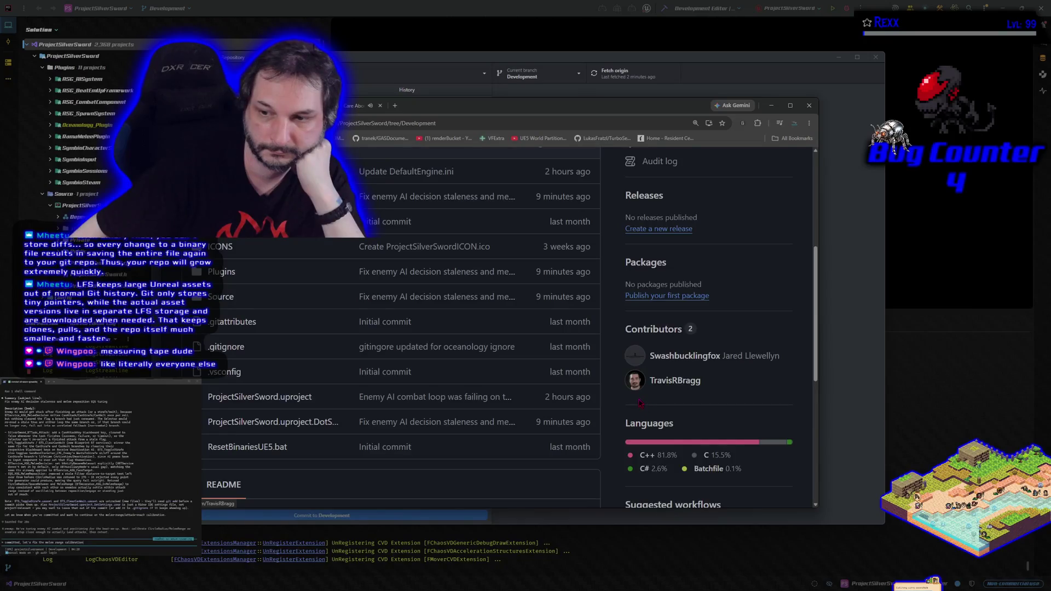
scroll(474, 425, "up", 10)
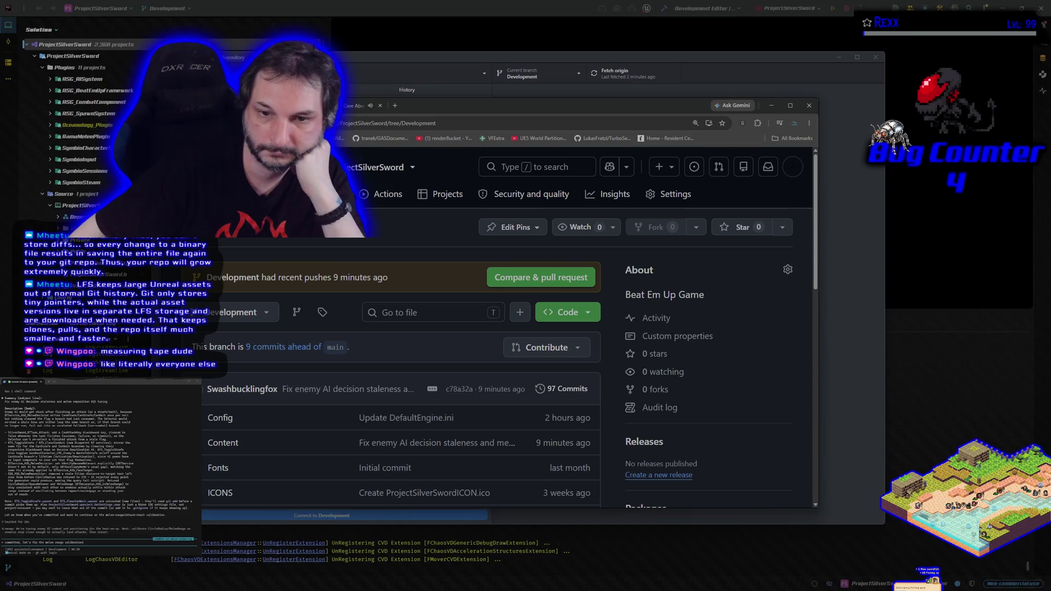
scroll(499, 328, "down", 3)
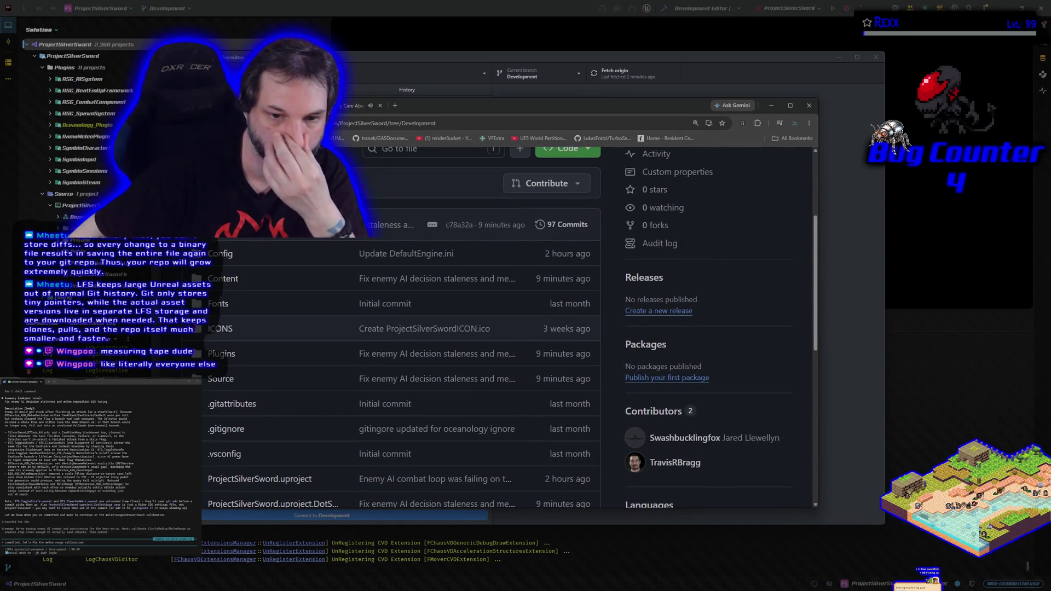
scroll(499, 327, "down", 3)
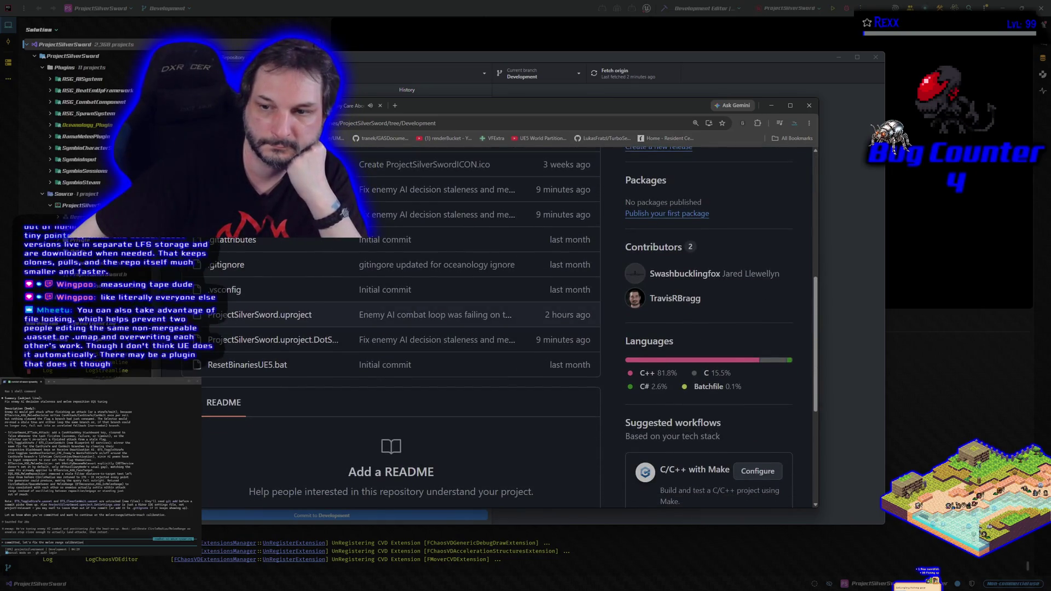
scroll(505, 327, "down", 2)
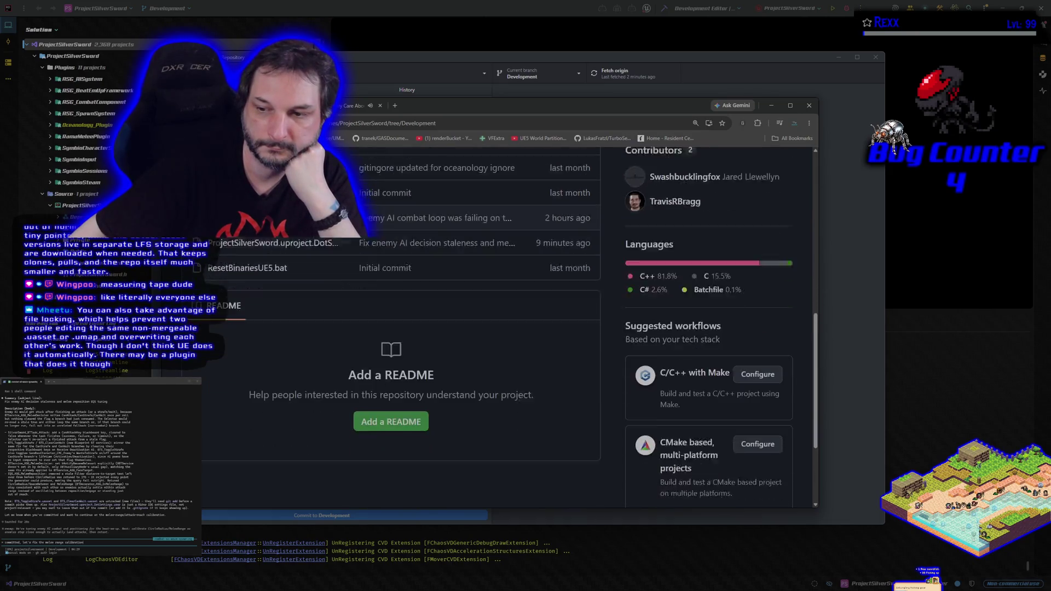
scroll(505, 327, "down", 2)
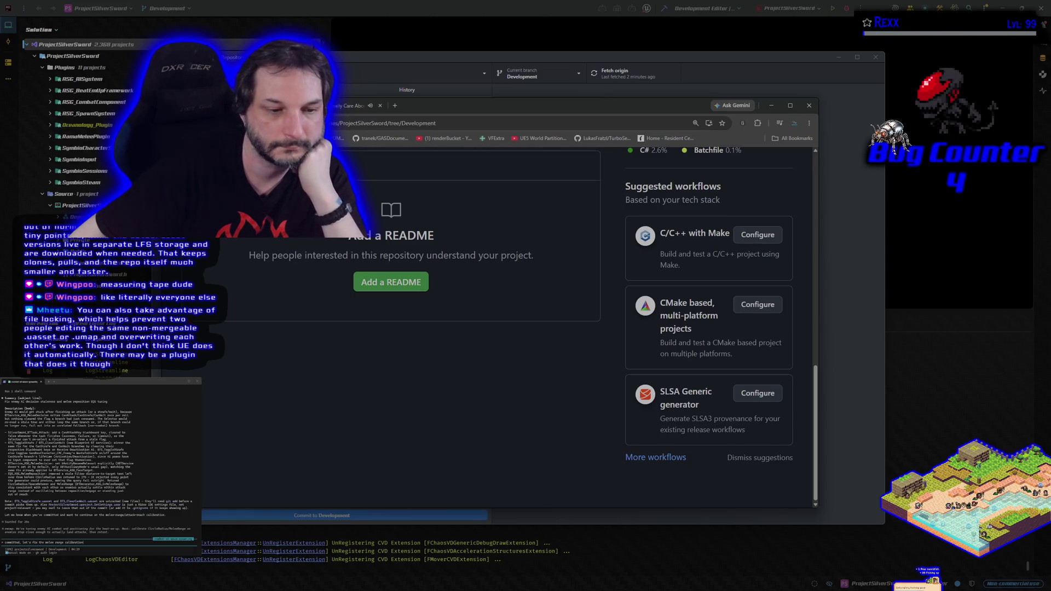
scroll(509, 329, "up", 15)
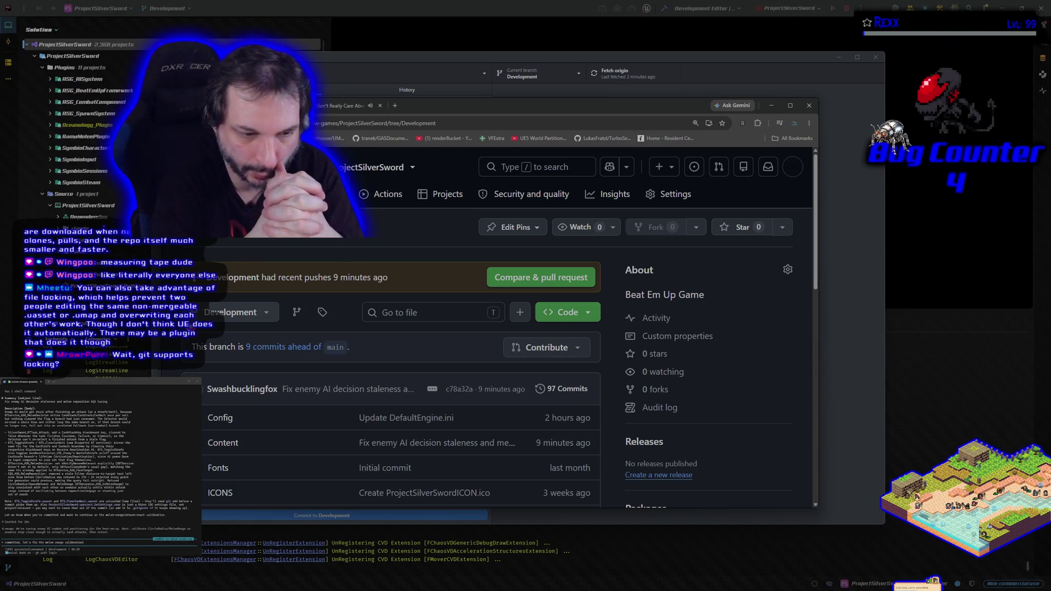
scroll(275, 364, "down", 3)
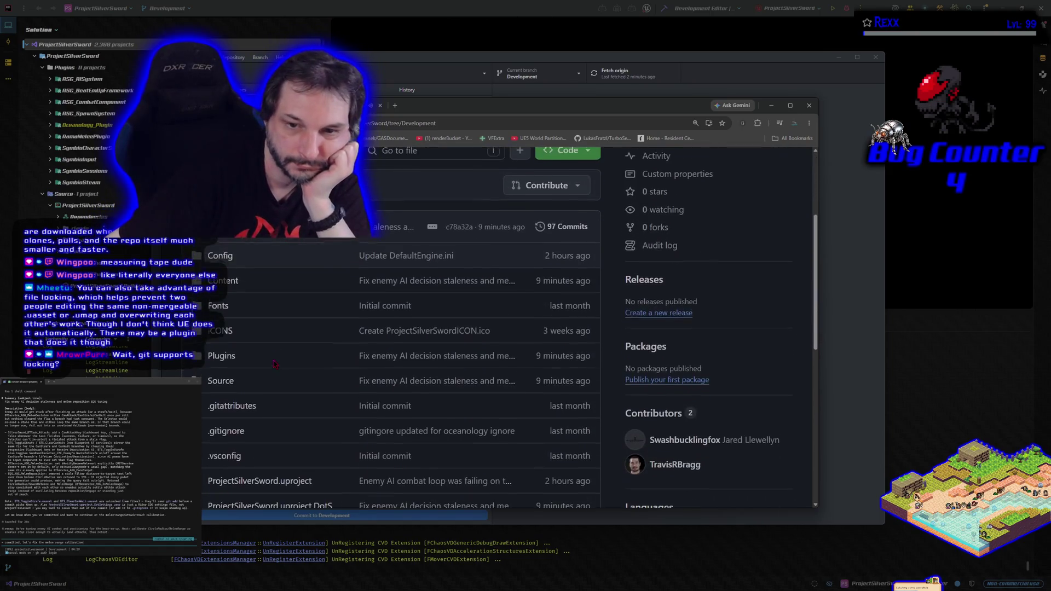
scroll(275, 364, "up", 2)
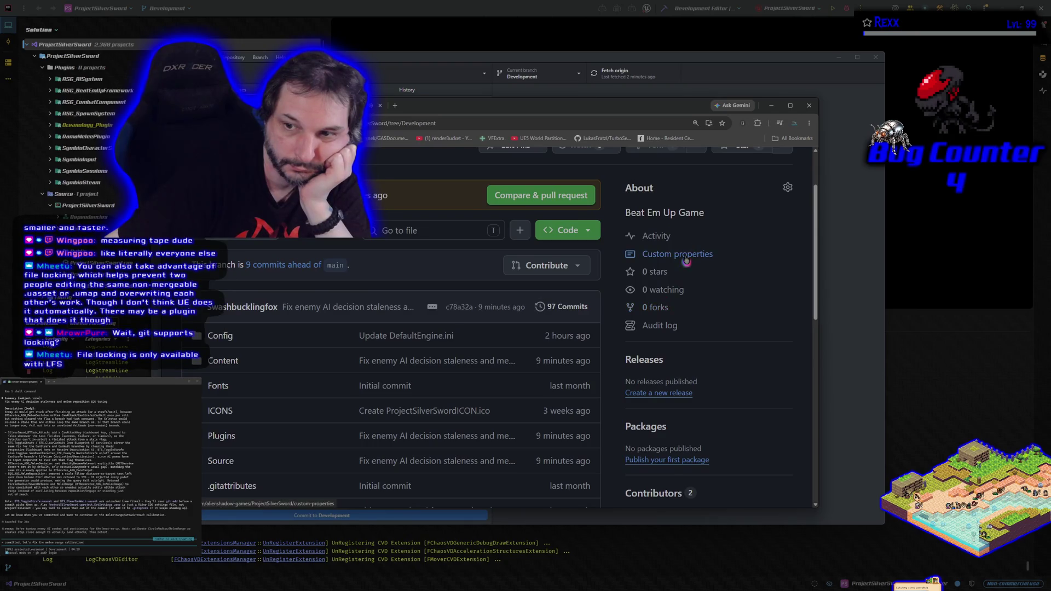
Look at the repository's Custom properties, go back, and open its Audit log.
left_click(687, 256)
key("alt+Left")
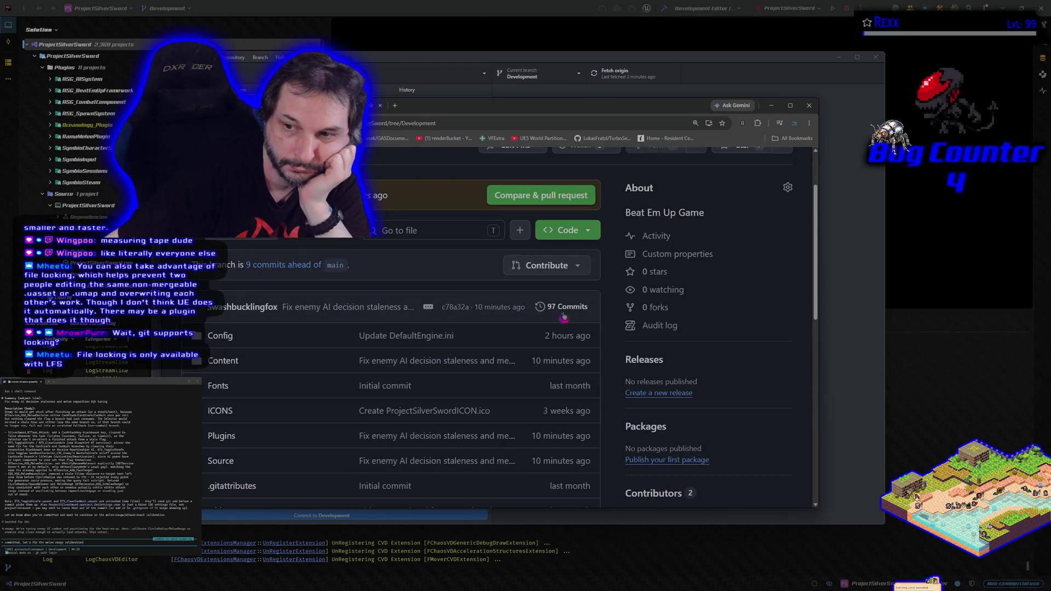
left_click(664, 326)
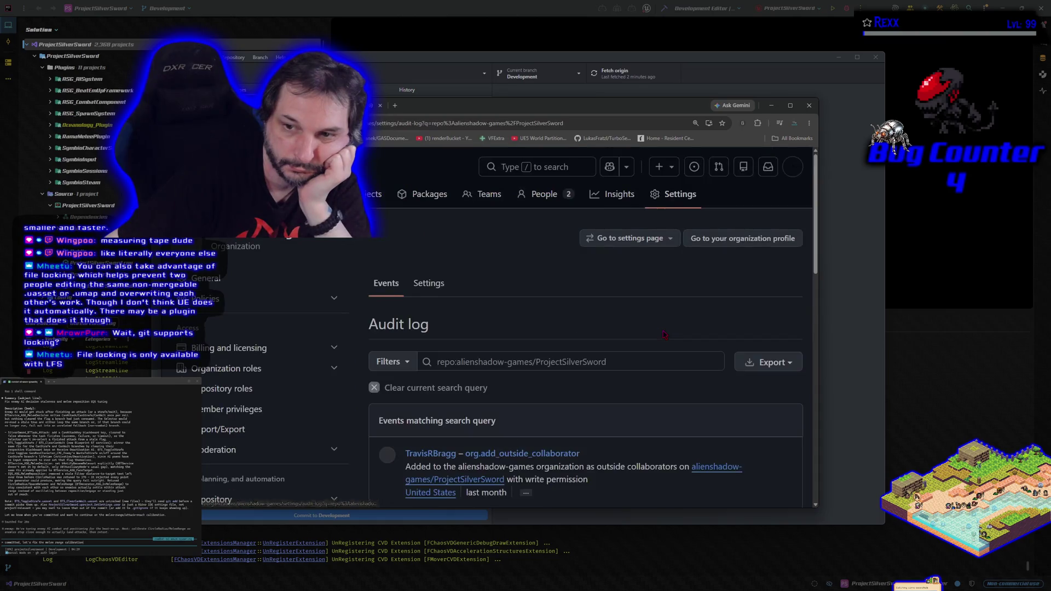
Scroll the audit log events, then return to the Development page showing 97 commits.
scroll(544, 313, "down", 2)
scroll(543, 313, "down", 6)
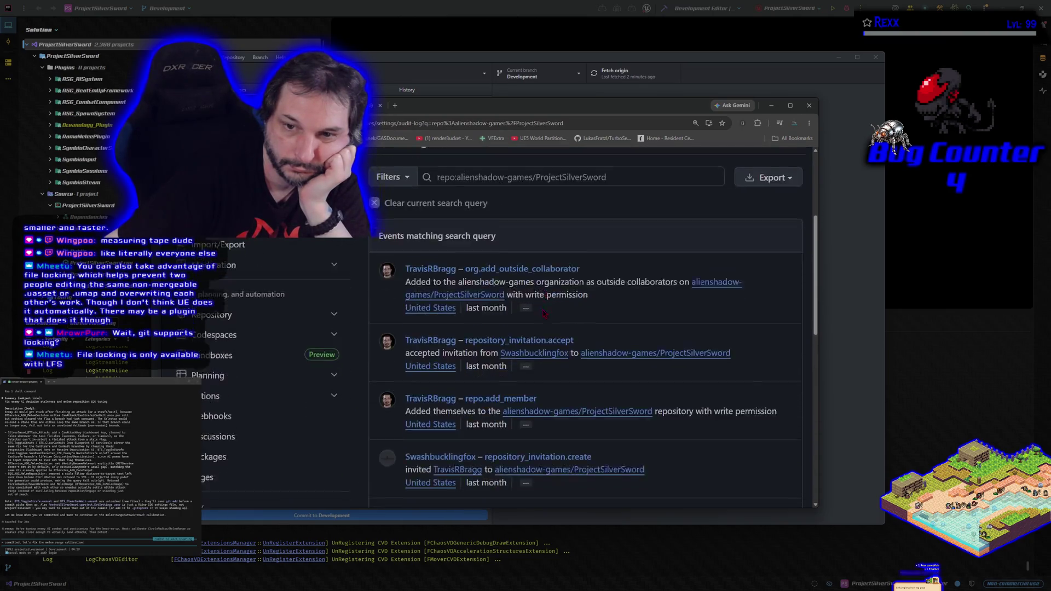
scroll(544, 315, "up", 8)
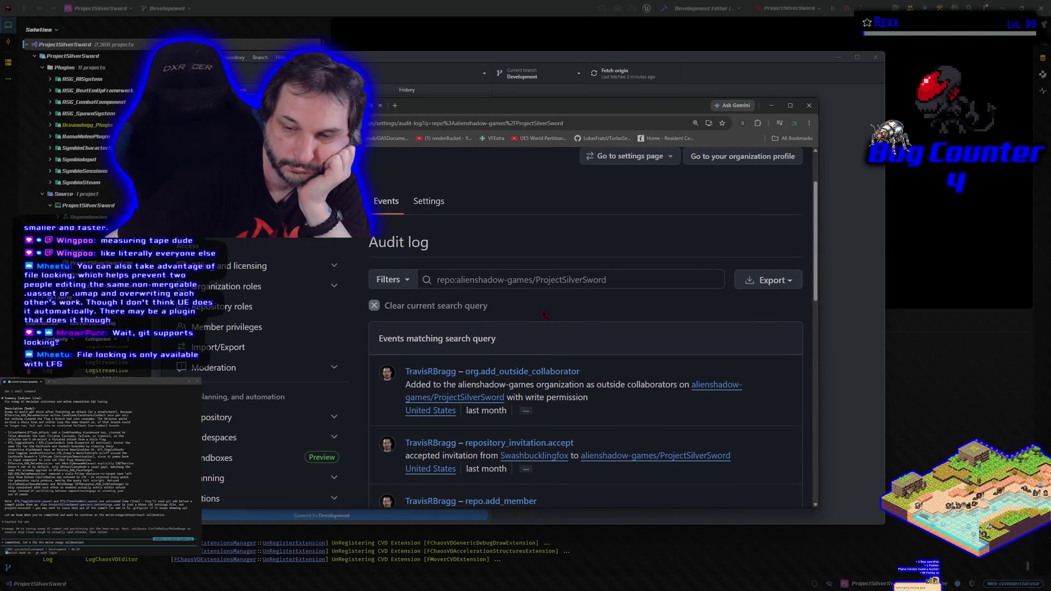
key("alt+Left")
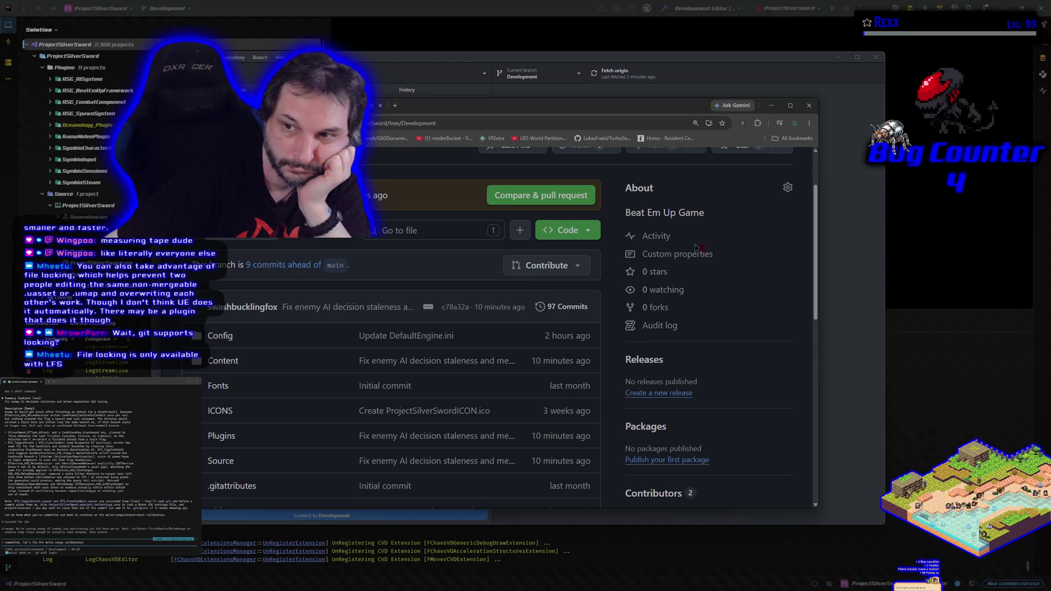
scroll(452, 390, "up", 2)
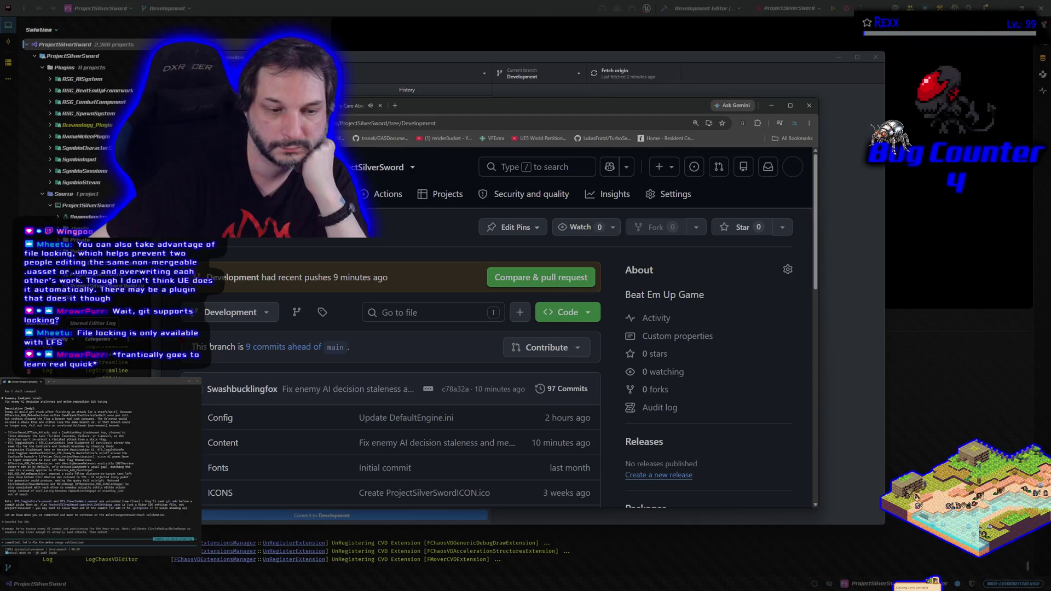
scroll(509, 329, "down", 2)
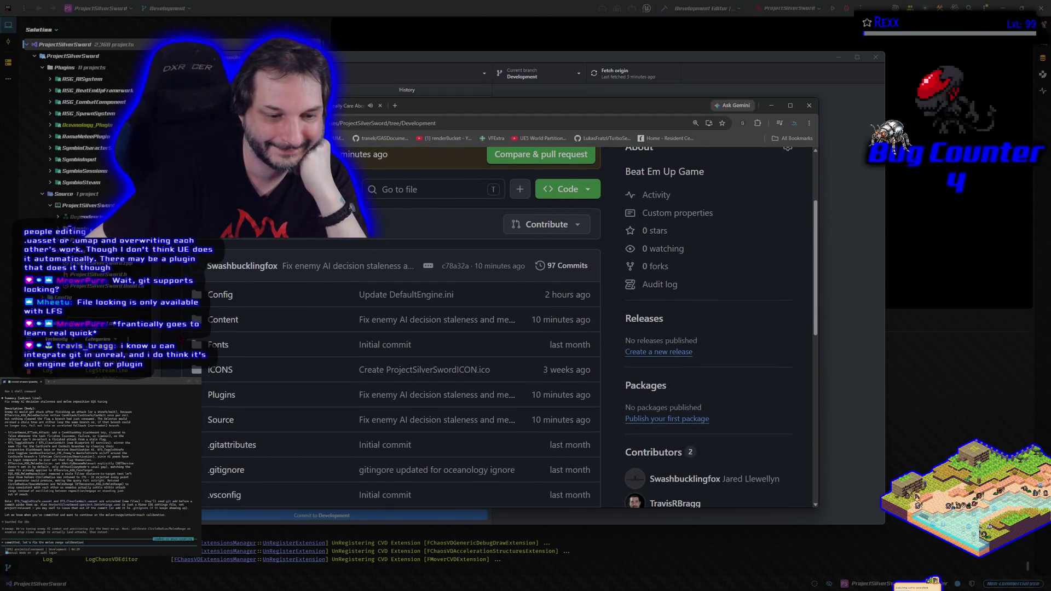
scroll(509, 328, "down", 3)
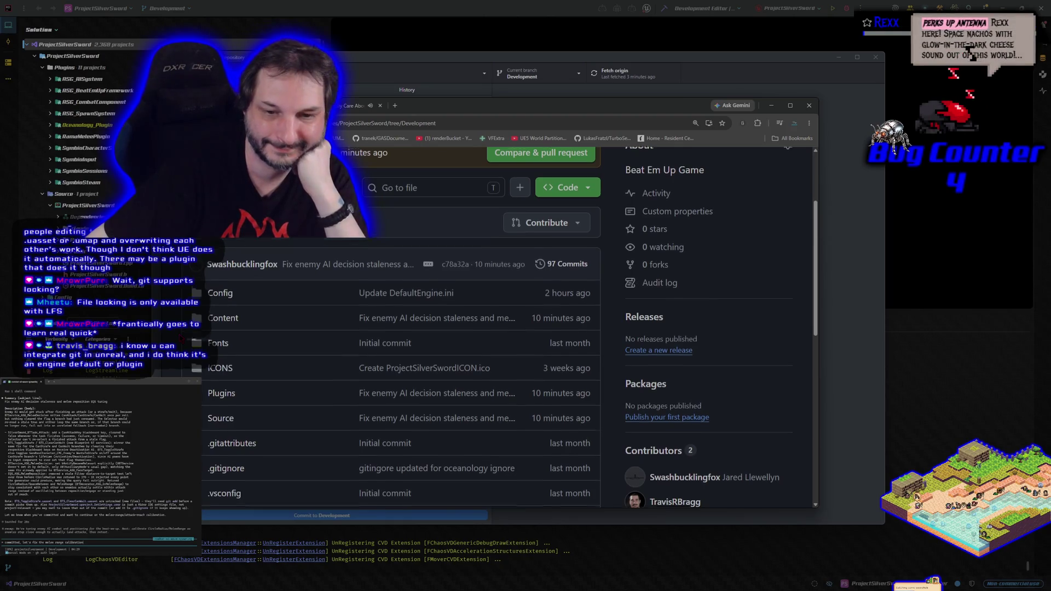
scroll(510, 328, "down", 4)
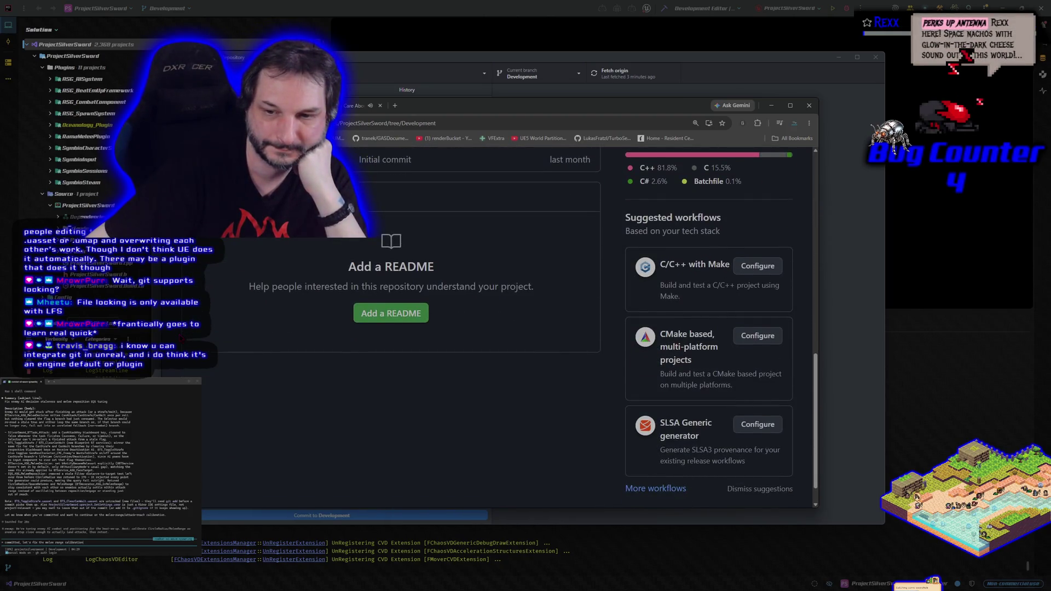
scroll(509, 328, "up", 8)
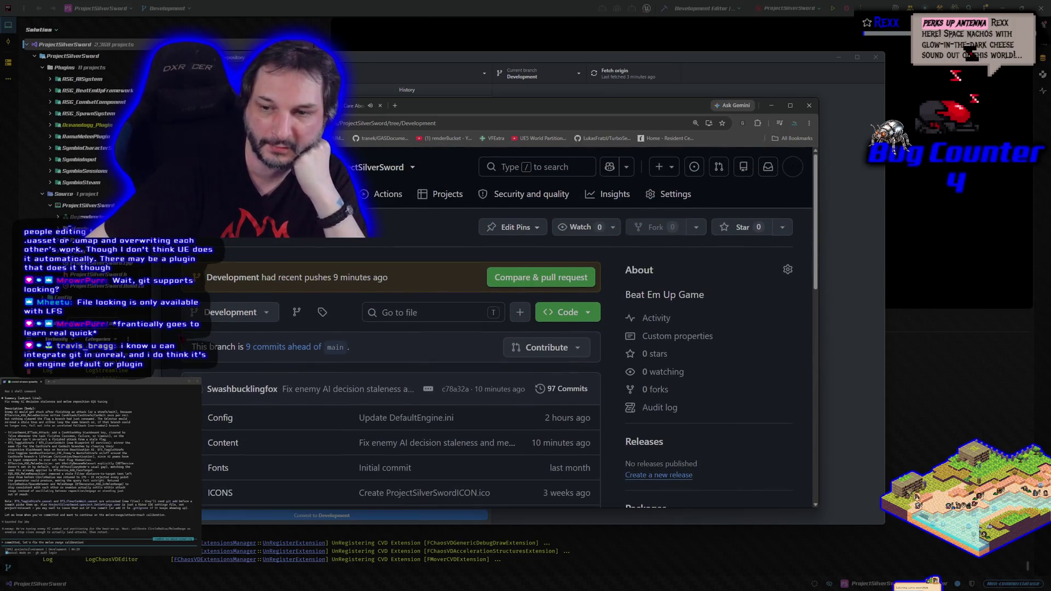
left_click(577, 357)
left_click(577, 356)
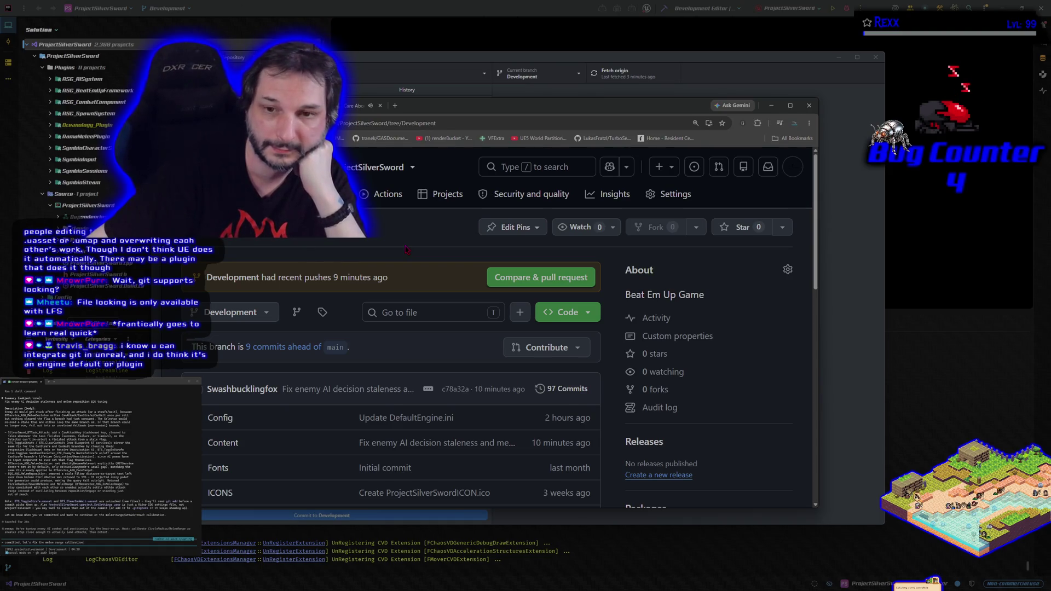
left_click(679, 196)
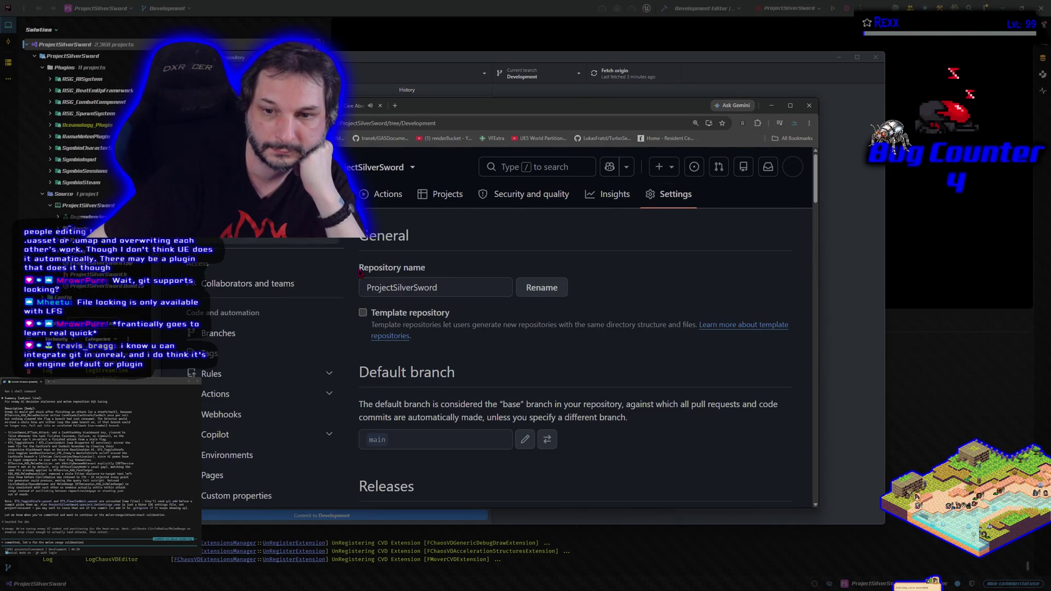
key("alt+Left")
scroll(360, 273, "down", 2)
scroll(368, 270, "down", 10)
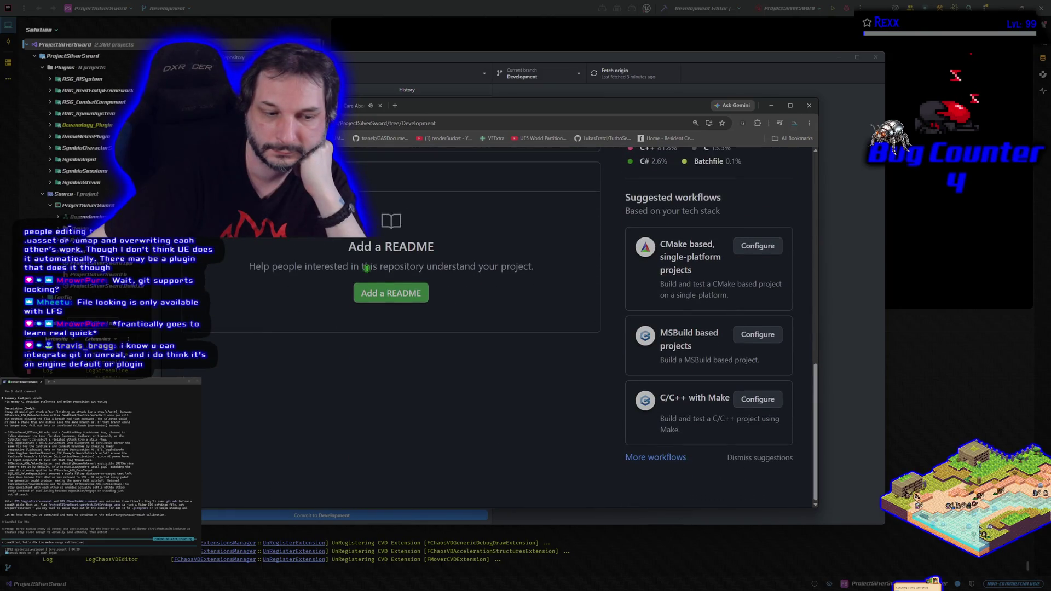
scroll(367, 268, "up", 10)
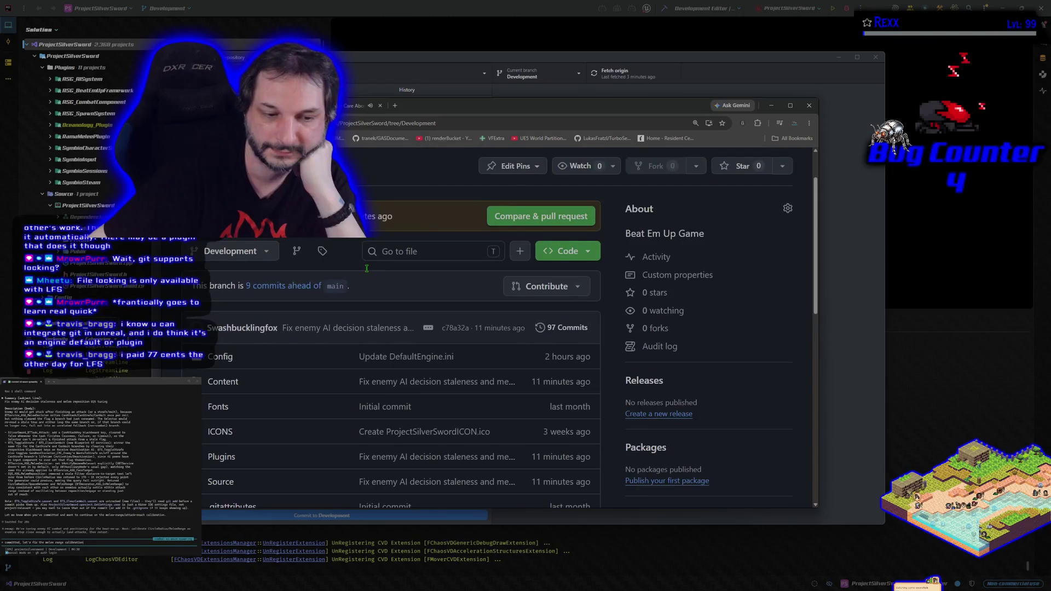
scroll(367, 268, "up", 2)
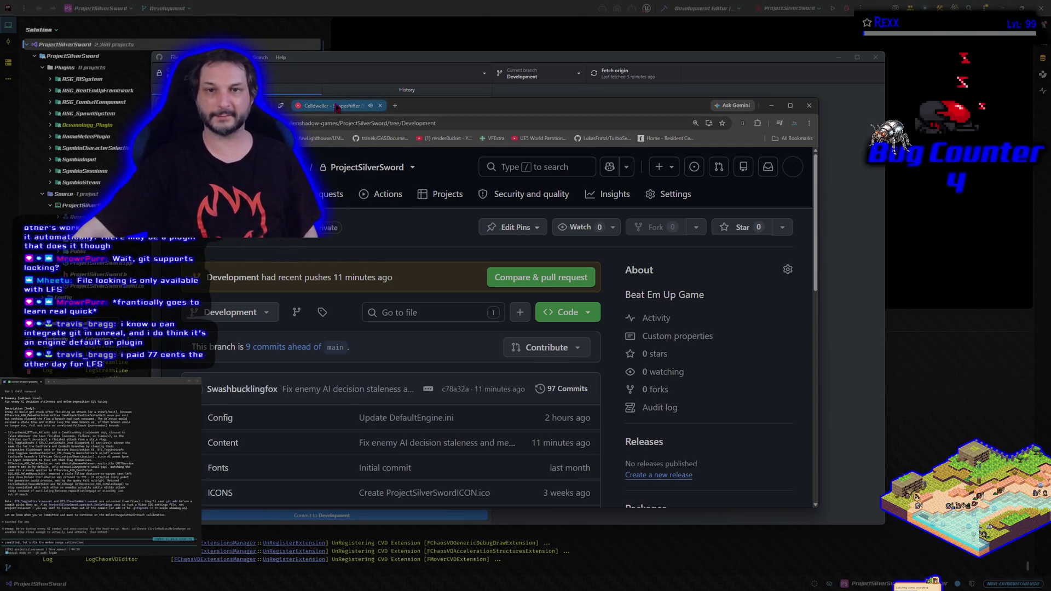
Minimize Chrome, fetch origin in GitHub Desktop, confirm no local changes remain, then minimize it.
left_click(771, 105)
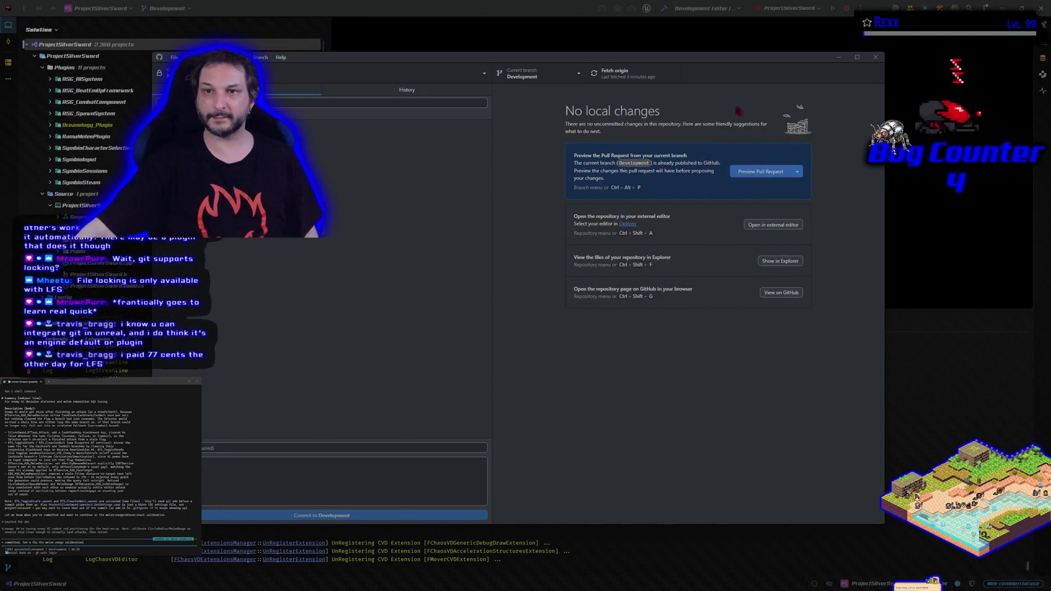
left_click(336, 91)
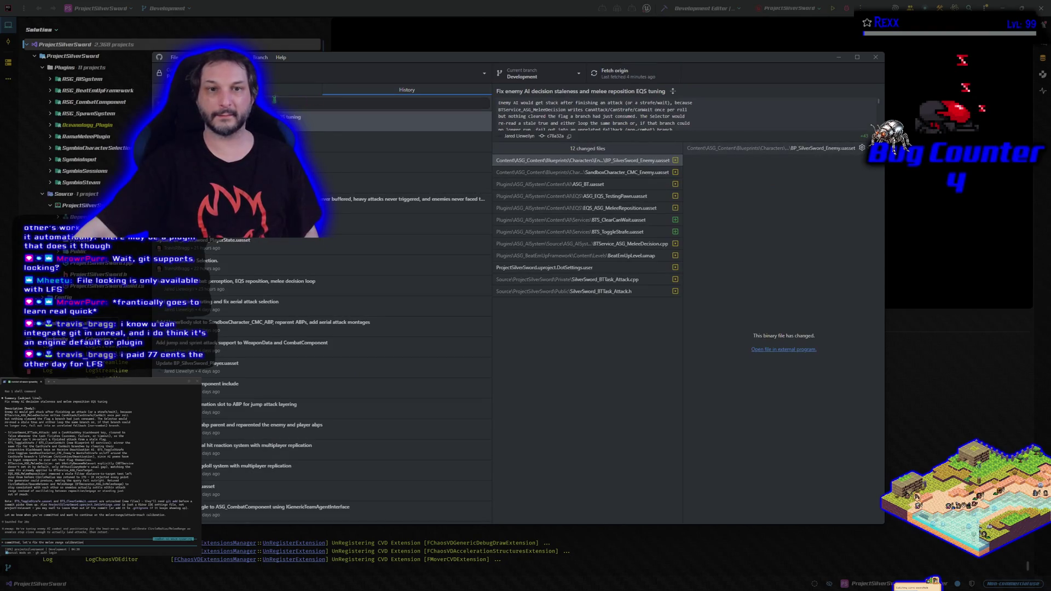
left_click(607, 75)
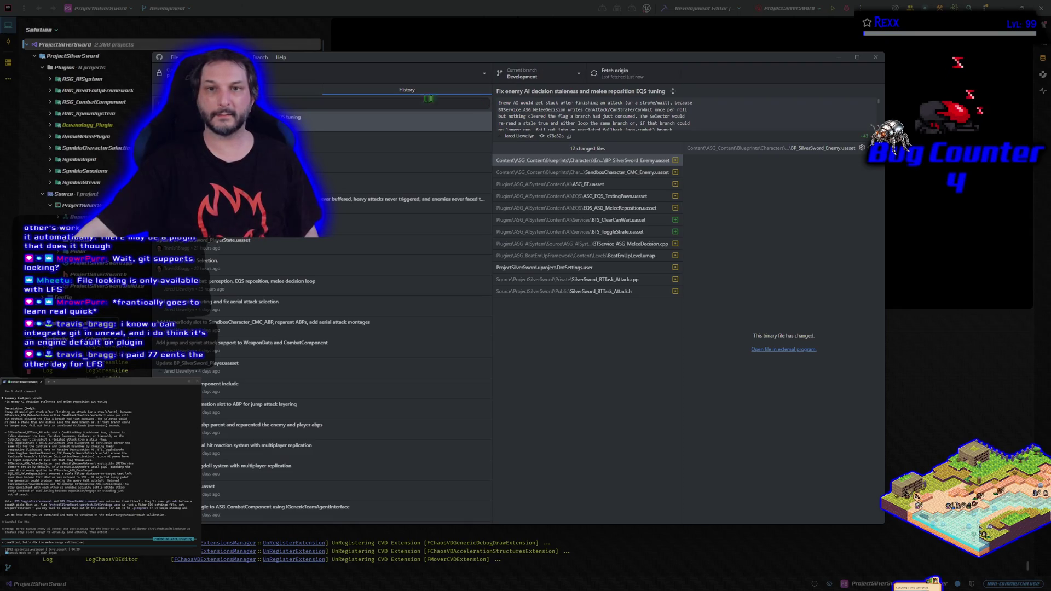
left_click(272, 91)
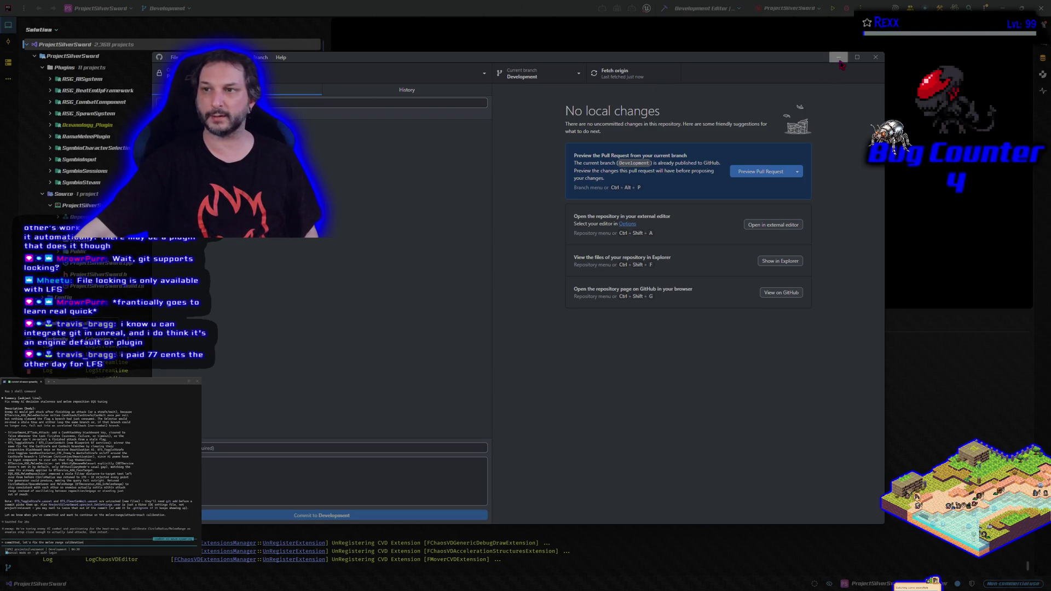
left_click(839, 58)
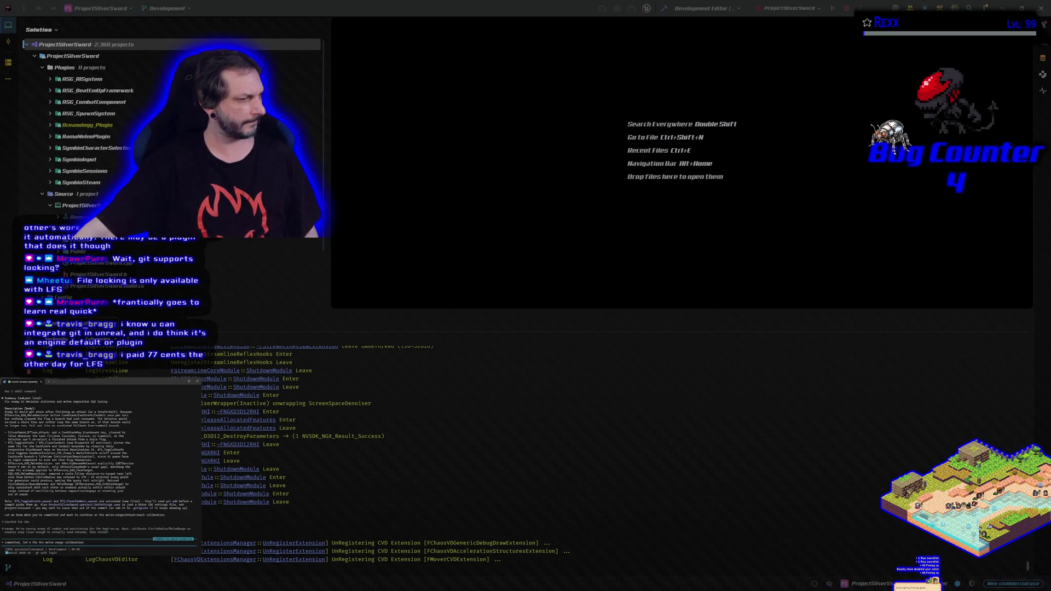
Focus Rider and run the ProjectSilverSword build to relaunch the Unreal editor.
left_click(846, 8)
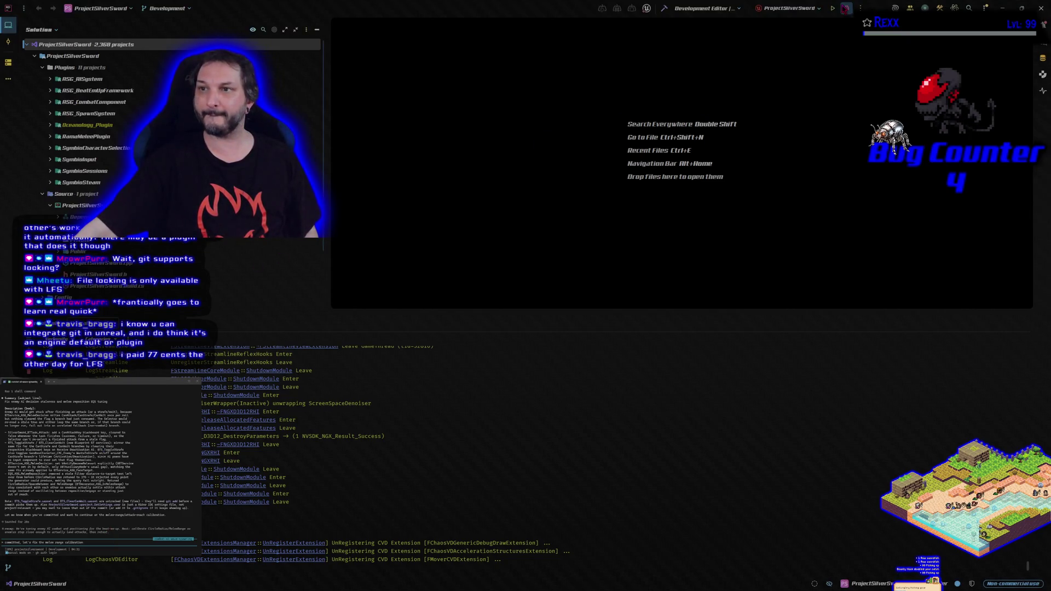
left_click(847, 9)
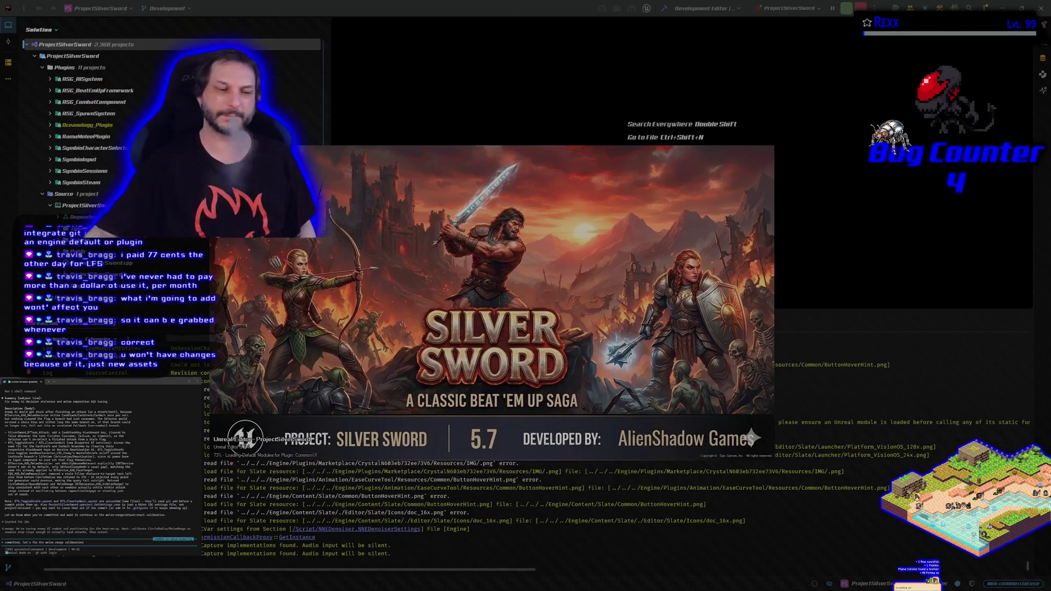
Move the Silver Sword loading splash up and right, then nudge it slightly right and down.
left_click_drag(538, 299, 560, 266)
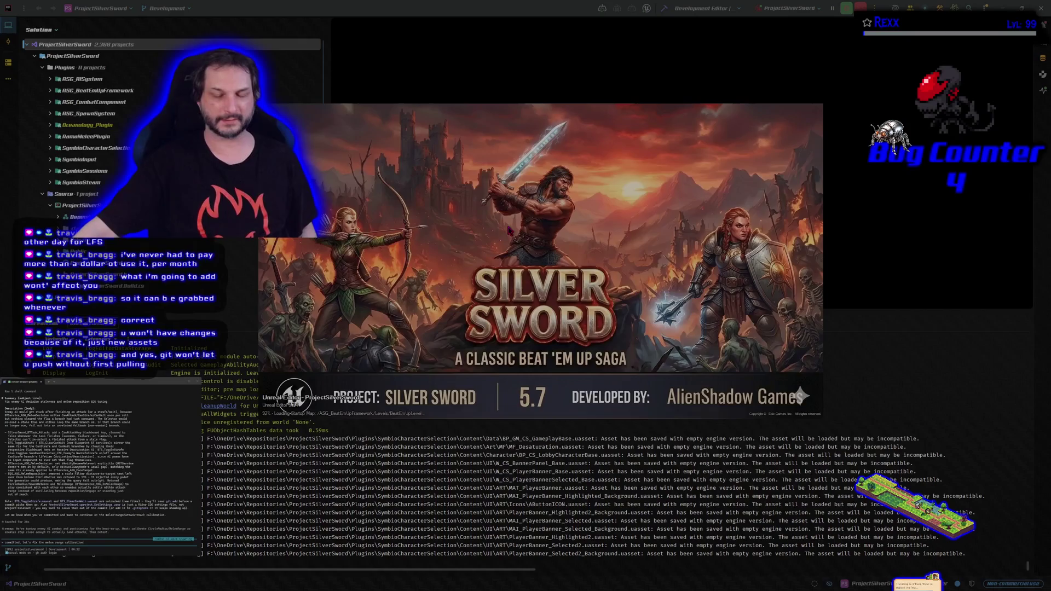
left_click_drag(508, 230, 528, 237)
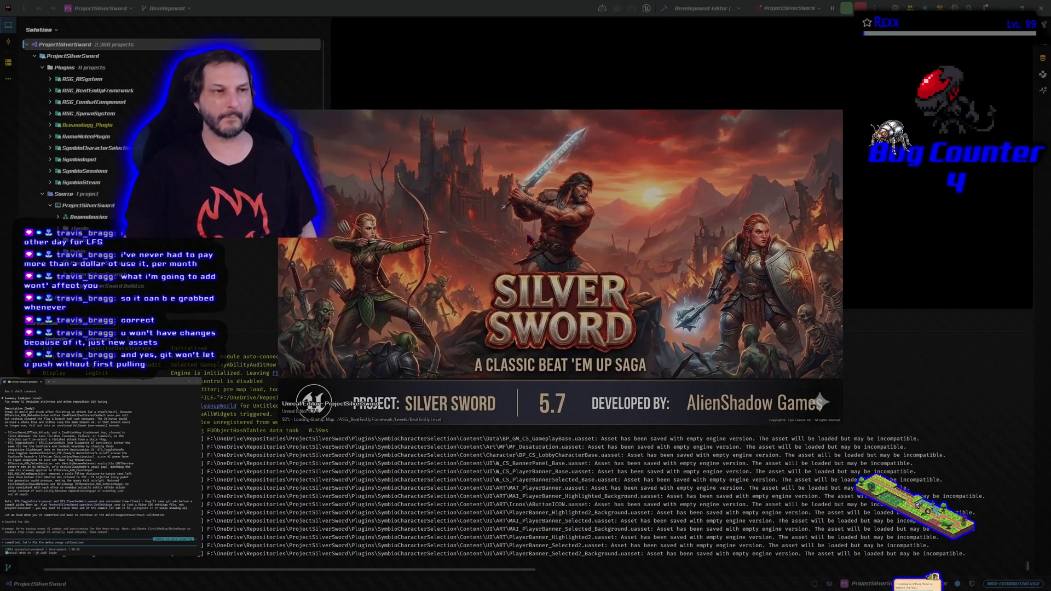
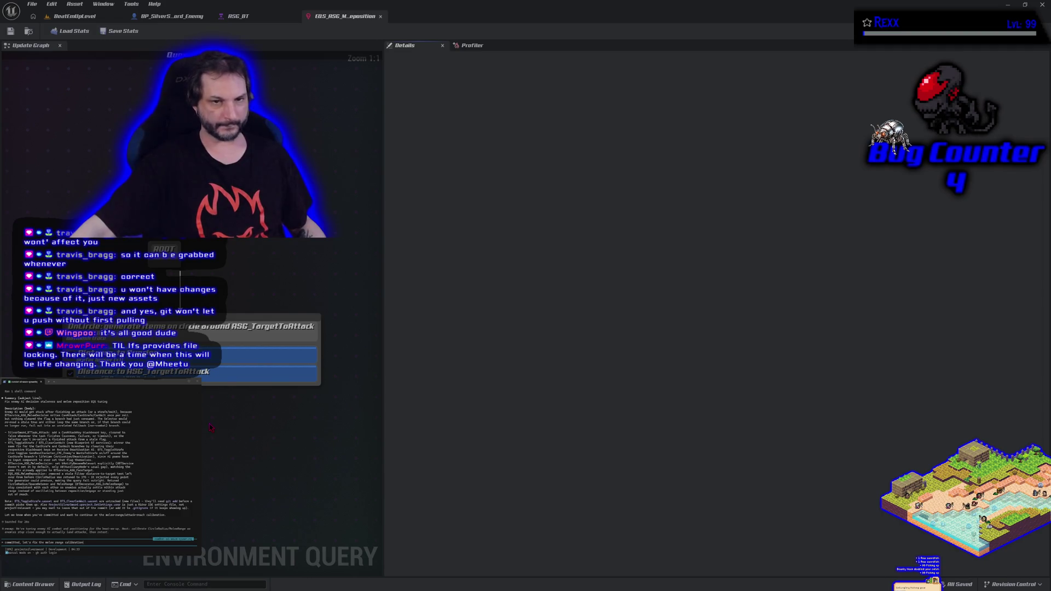
Return to the BeatEmUpLevel map and orbit the camera to view the whole grassy island arena.
left_click(74, 16)
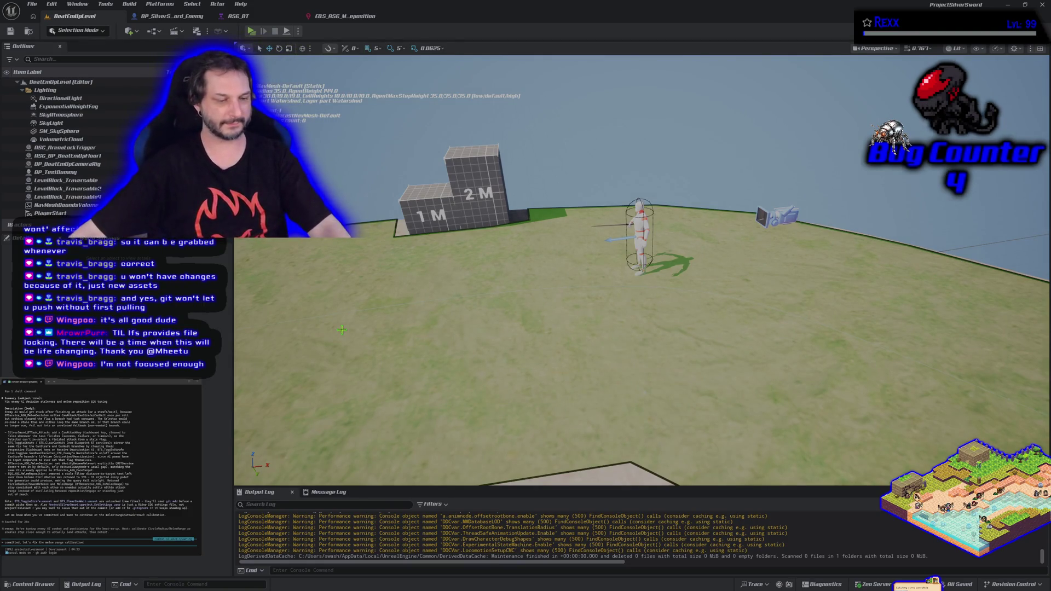
mouse_move(342, 330)
left_mouse_down()
mouse_move(432, 350)
mouse_move(444, 392)
mouse_move(444, 336)
mouse_move(444, 416)
mouse_move(493, 432)
mouse_move(493, 474)
left_mouse_up()
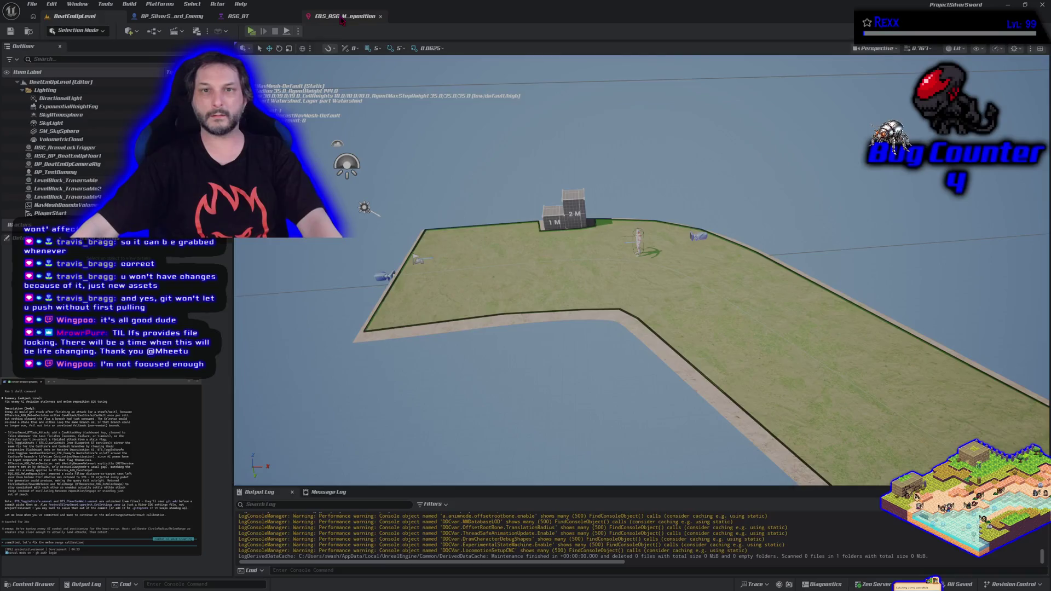
left_click(343, 17)
Look over the ASG_BT enemy behavior tree, zooming out and back in.
left_click(263, 20)
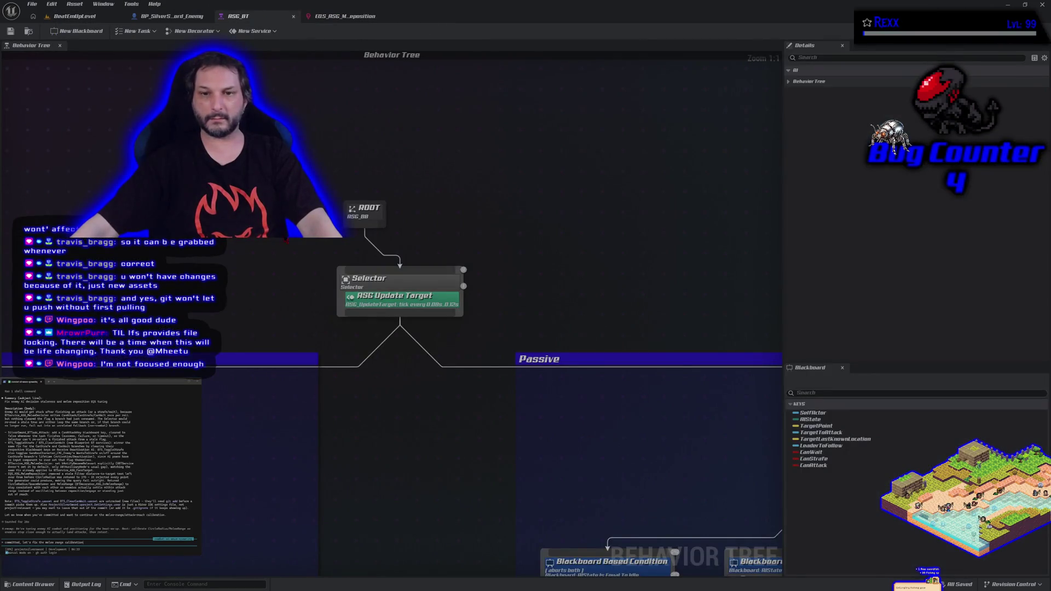
scroll(326, 225, "down", 6)
scroll(325, 224, "up", 2)
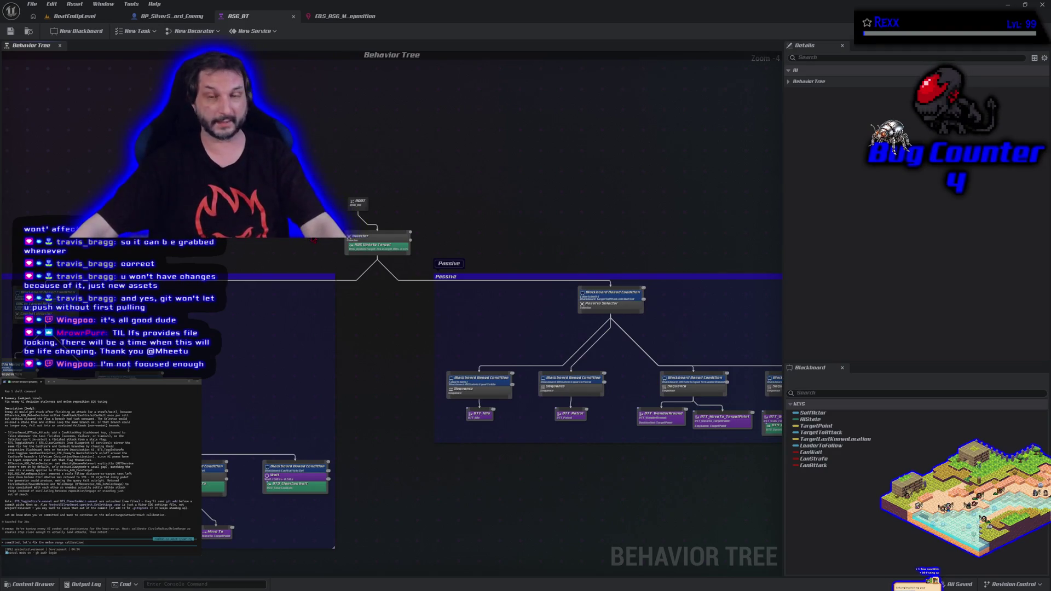
scroll(498, 164, "down", 2)
scroll(498, 165, "up", 1)
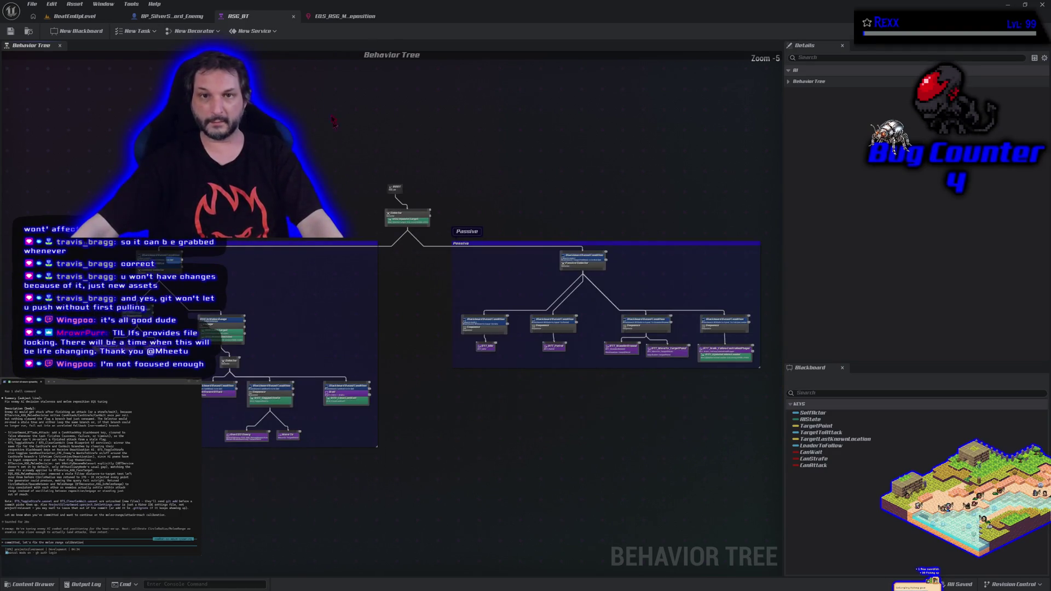
Inspect the melee-reposition query's circle generator, then start a play-in-editor test of BeatEmUpLevel.
left_click(350, 16)
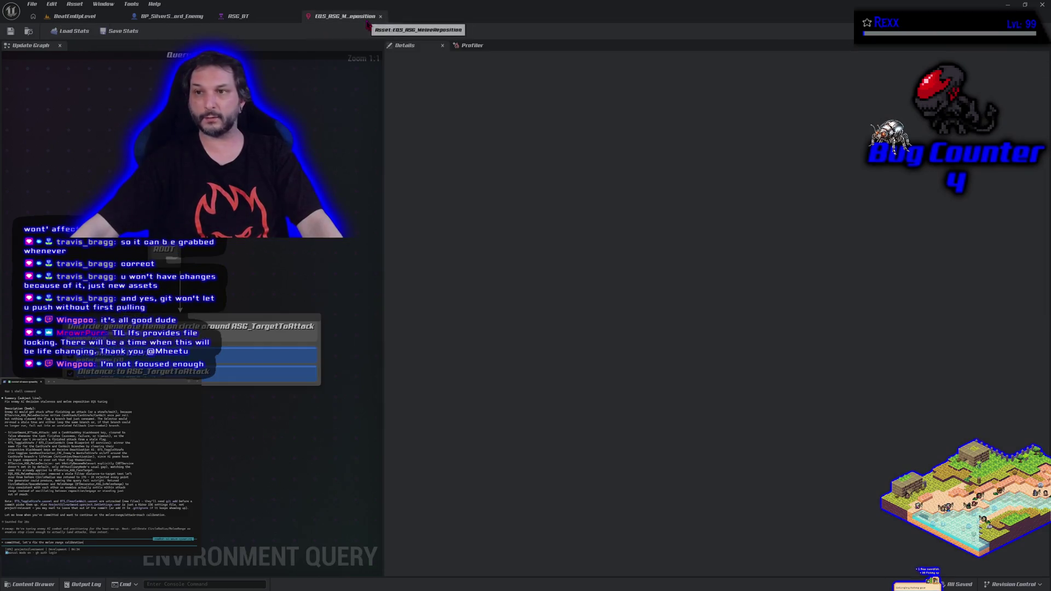
left_click(222, 326)
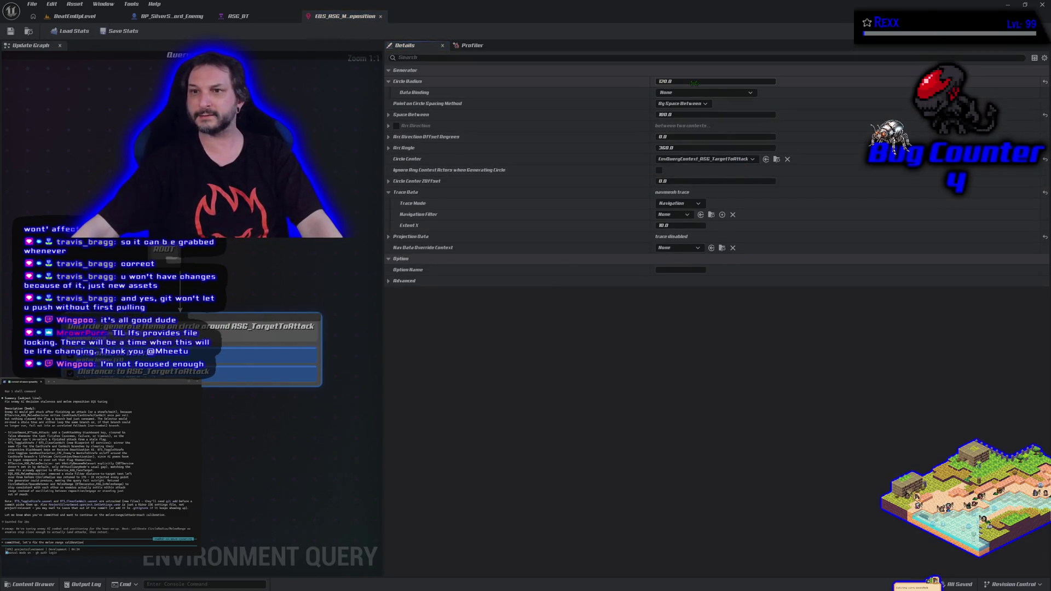
left_click(80, 16)
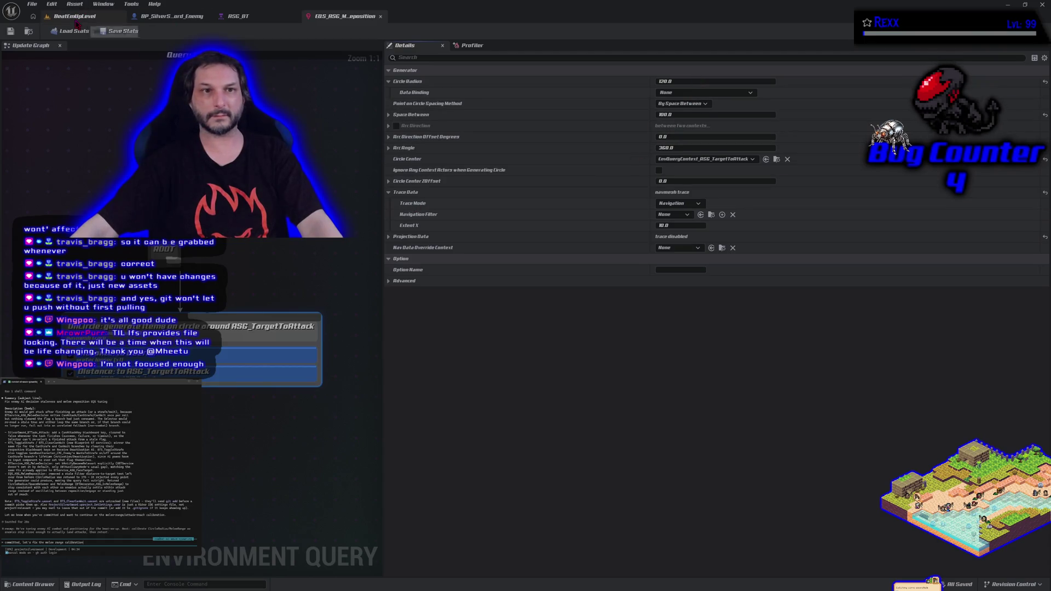
left_click(251, 32)
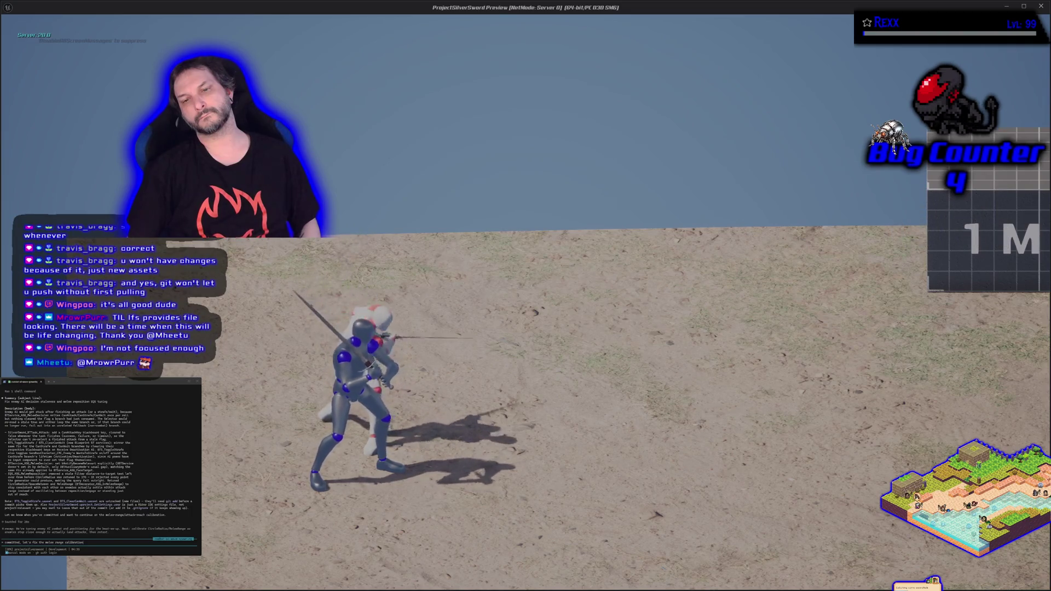
End the sword-fight play test and orbit the viewport over the island arena.
key("Escape")
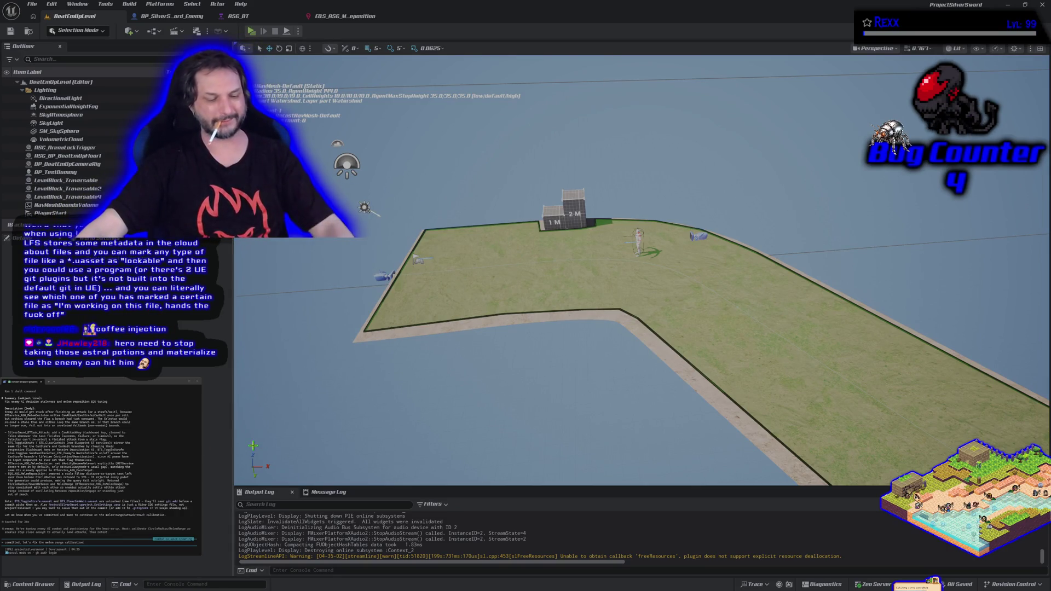
mouse_move(390, 430)
left_mouse_down()
mouse_move(449, 424)
mouse_move(394, 429)
left_mouse_up()
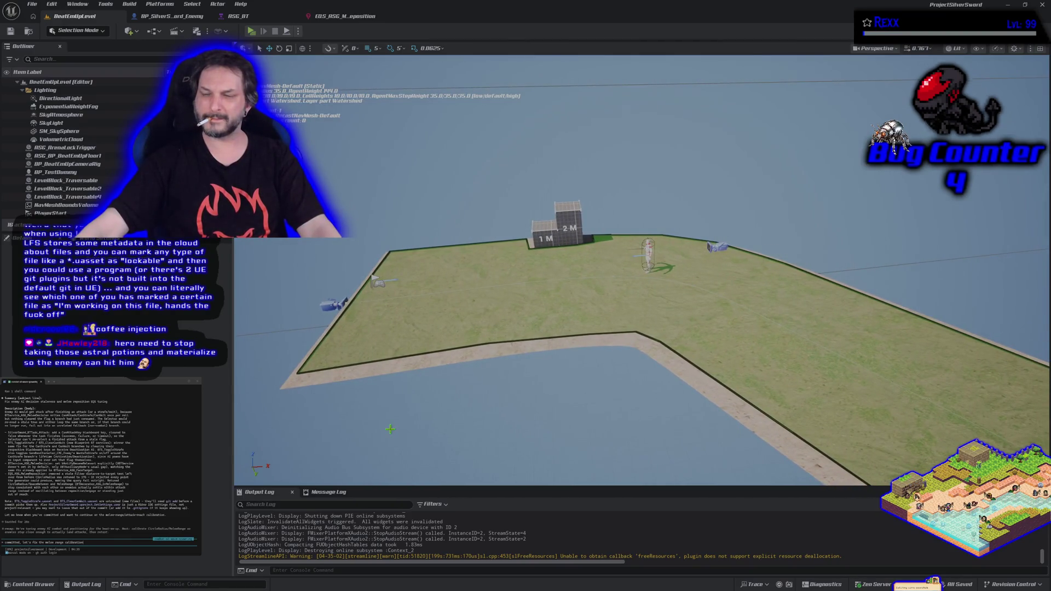
Glance at the melee-reposition query, then run and stop a second sword-duel play test.
left_click(362, 16)
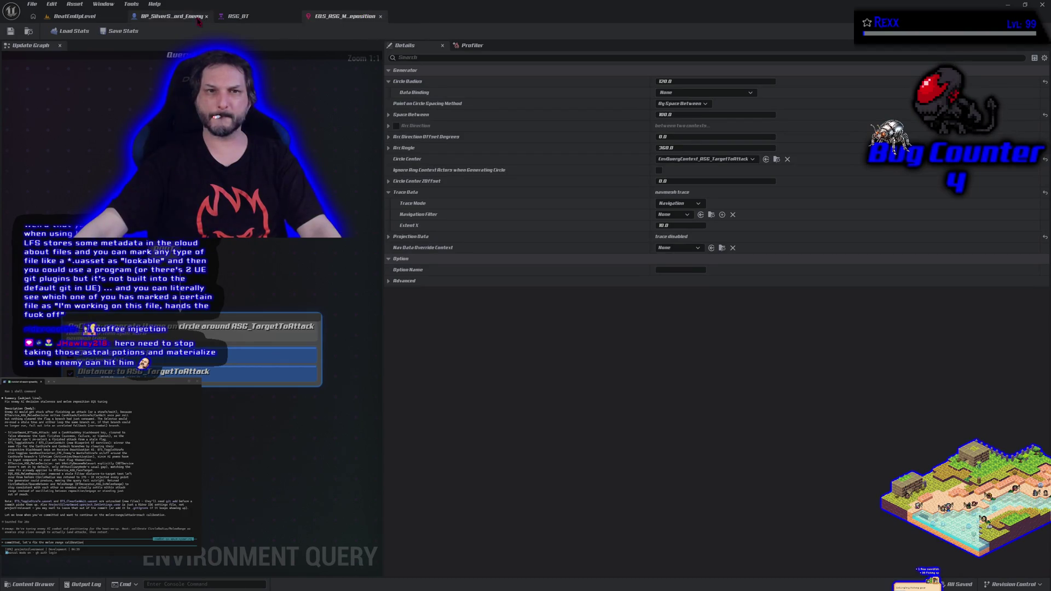
left_click(74, 16)
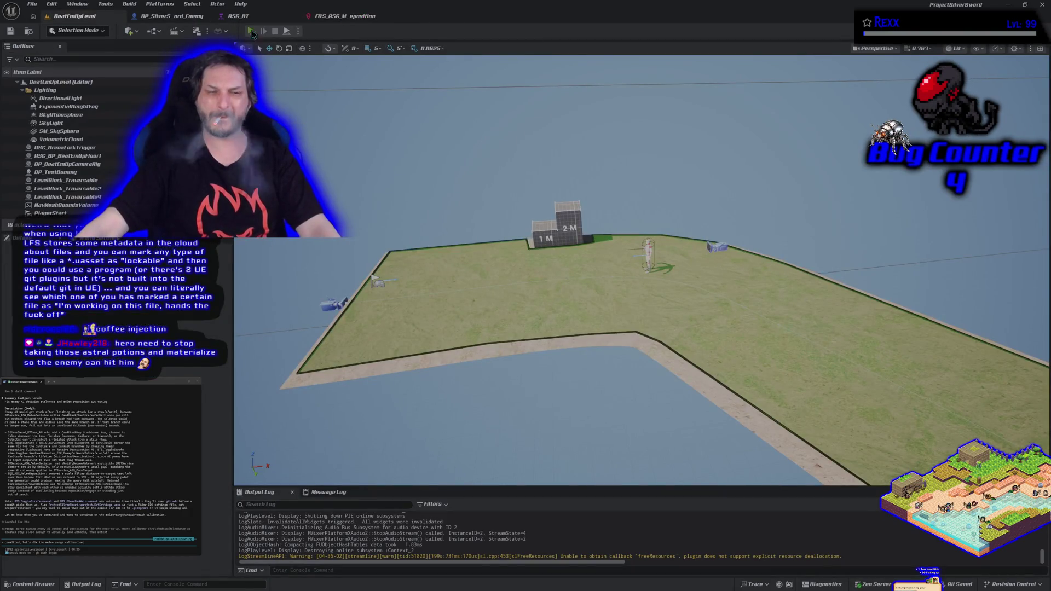
left_click(251, 32)
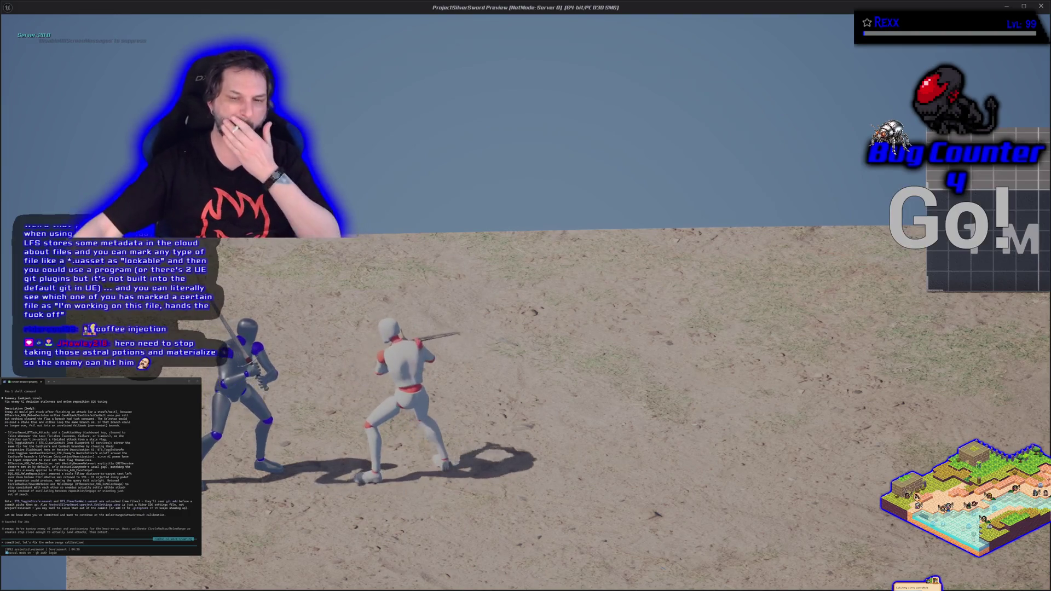
key("Escape")
Restore the ASG In Melee Range decorator's Melee Range to default, save ASG_BT, and relaunch Play.
left_click(238, 15)
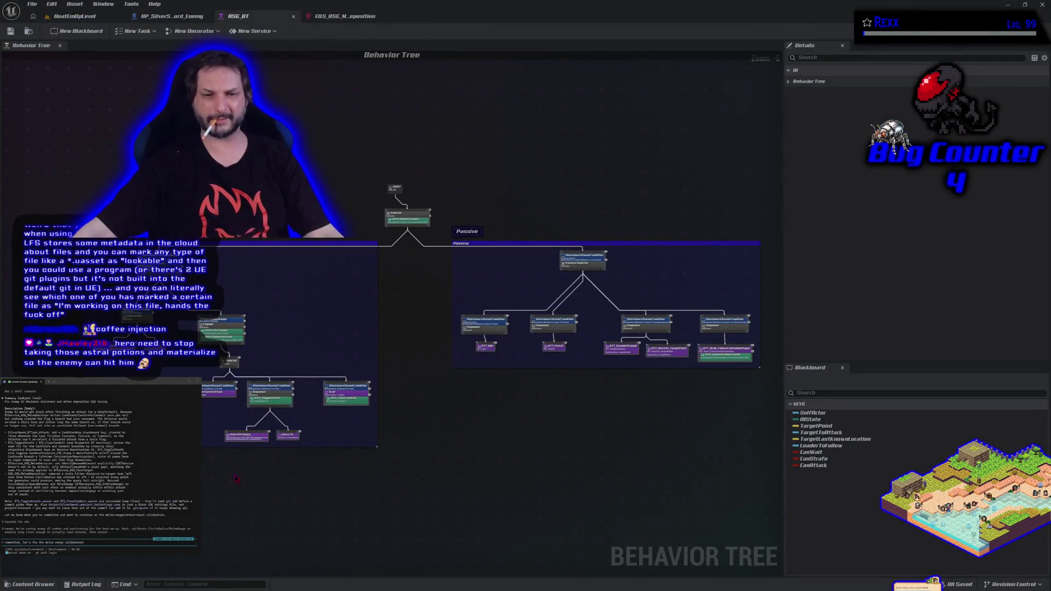
left_click(249, 307)
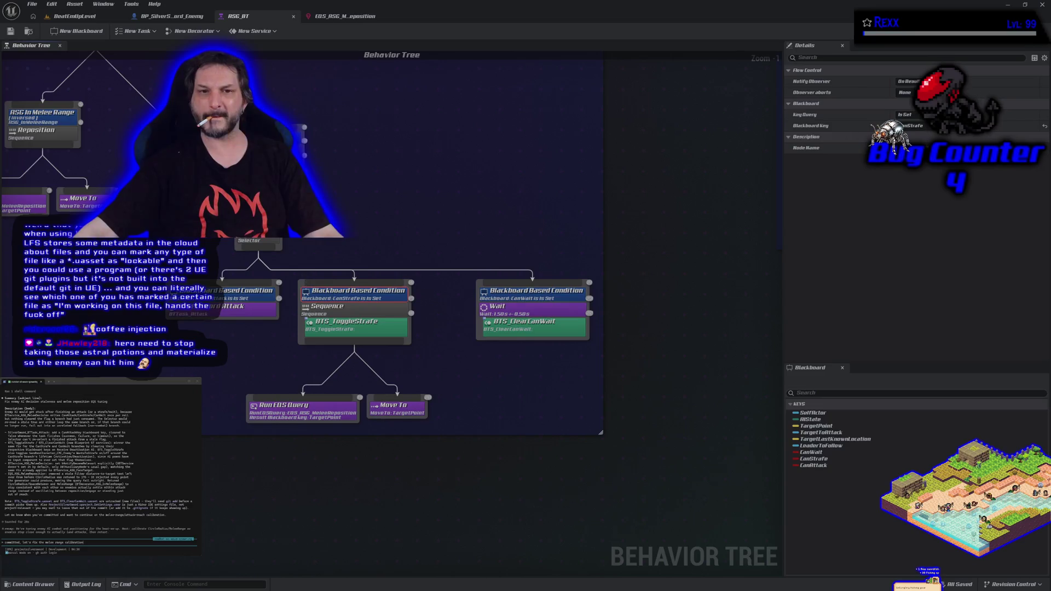
left_click(42, 112)
left_click(1045, 126)
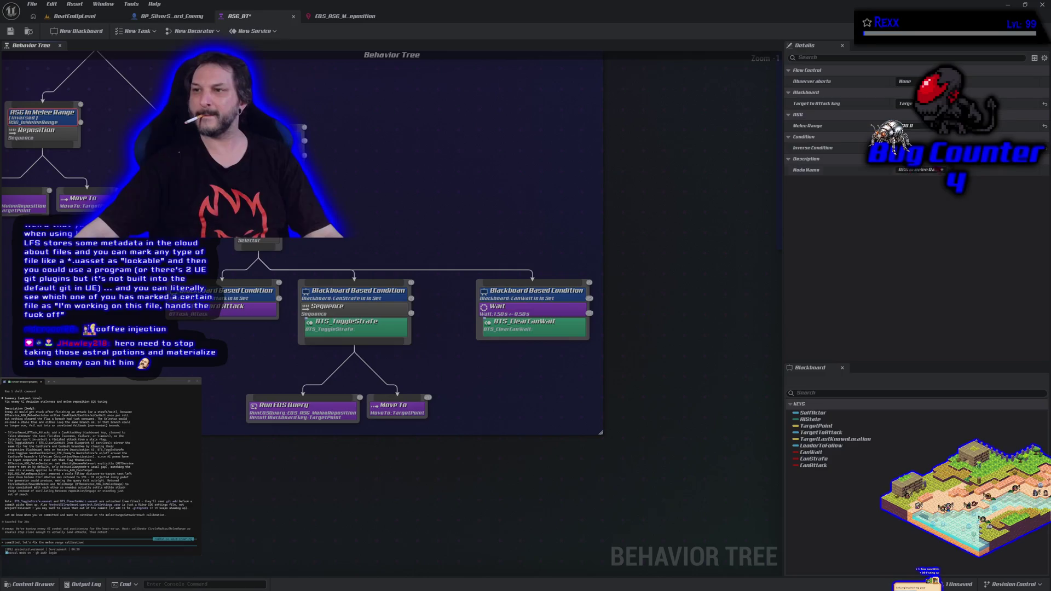
left_click(10, 31)
left_click(74, 16)
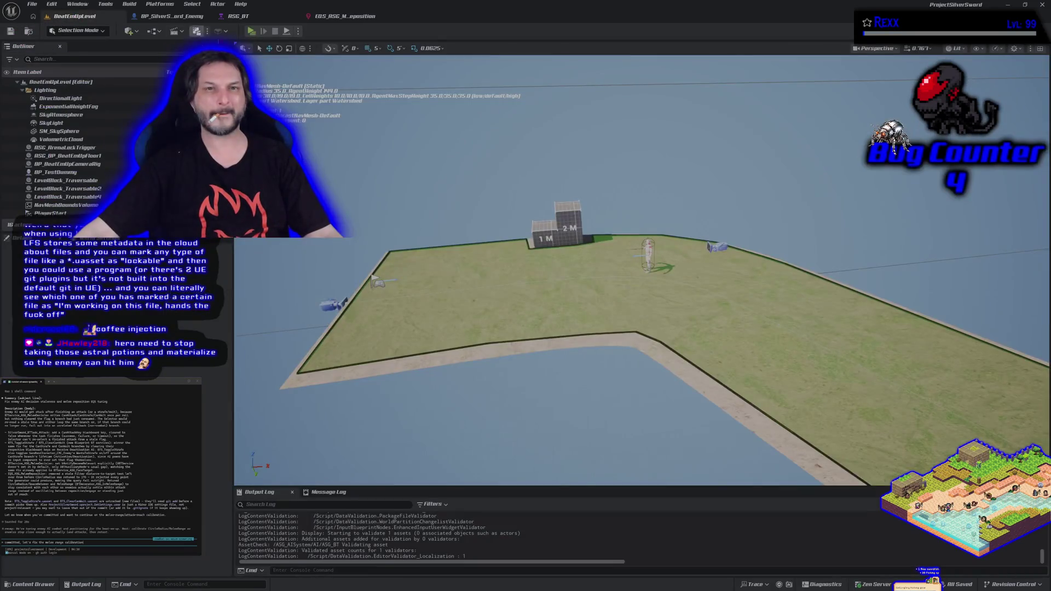
left_click(251, 32)
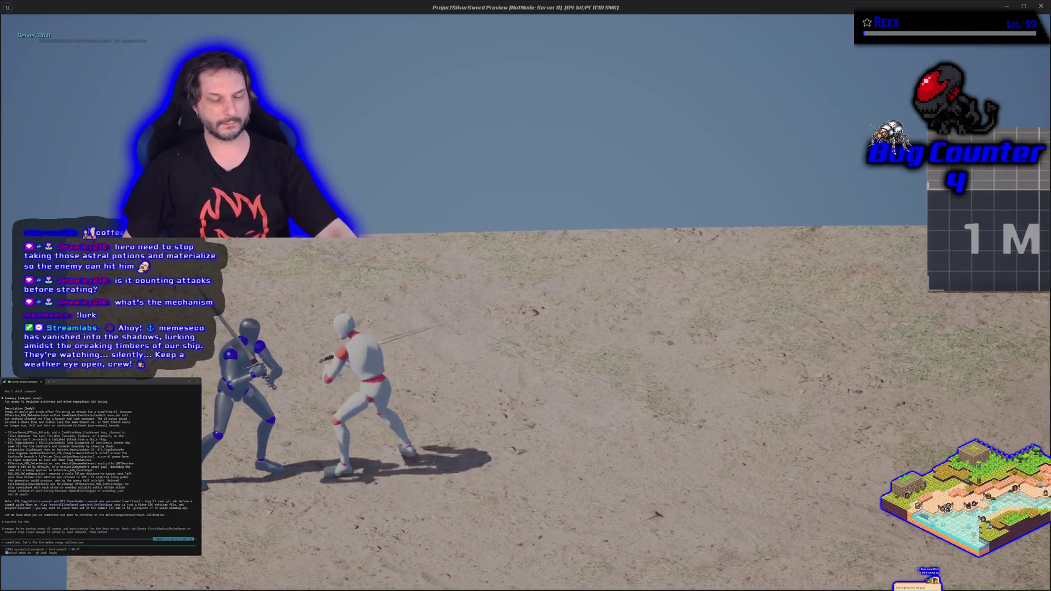
Finish the sword-duel play test with the reset Melee Range and exit to the editor.
key("Escape")
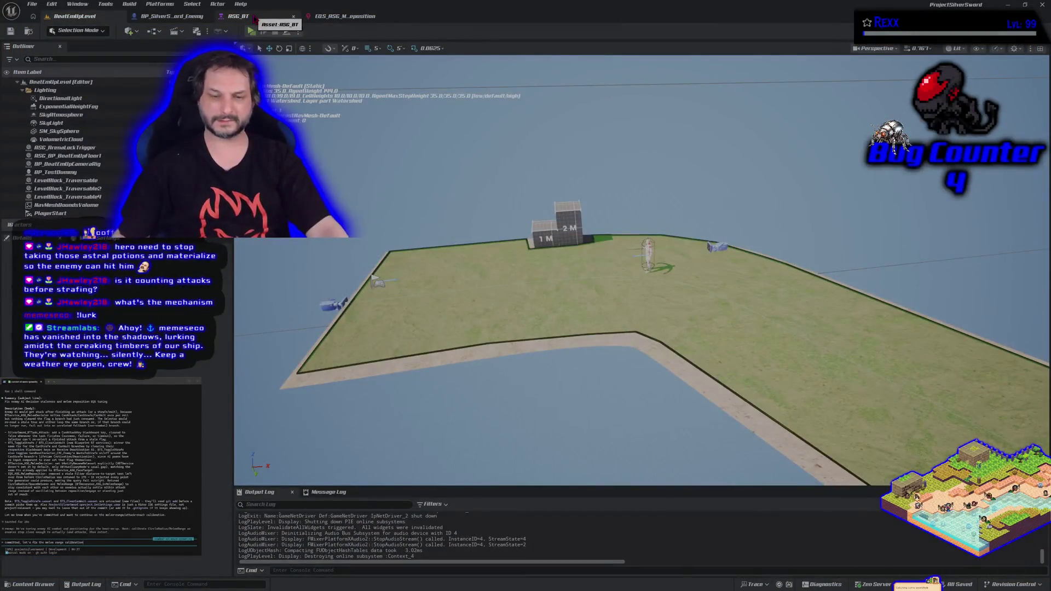
Survey the arena layout, then open the melee-reposition query and the BP_SilverSword_Enemy blueprint.
scroll(309, 143, "down", 3)
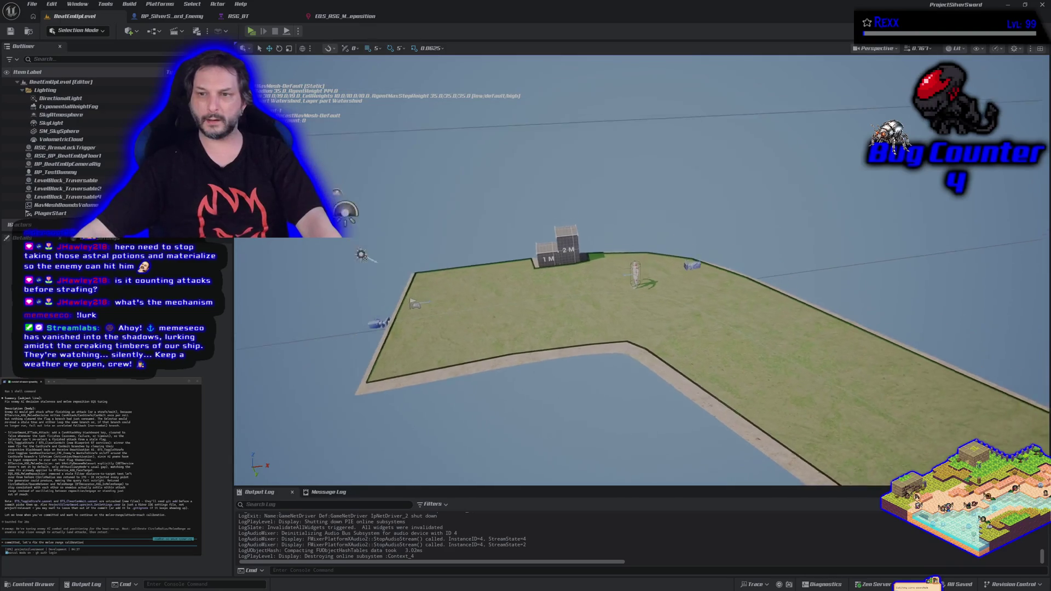
mouse_move(464, 259)
left_mouse_down()
mouse_move(464, 241)
mouse_move(464, 259)
left_mouse_up()
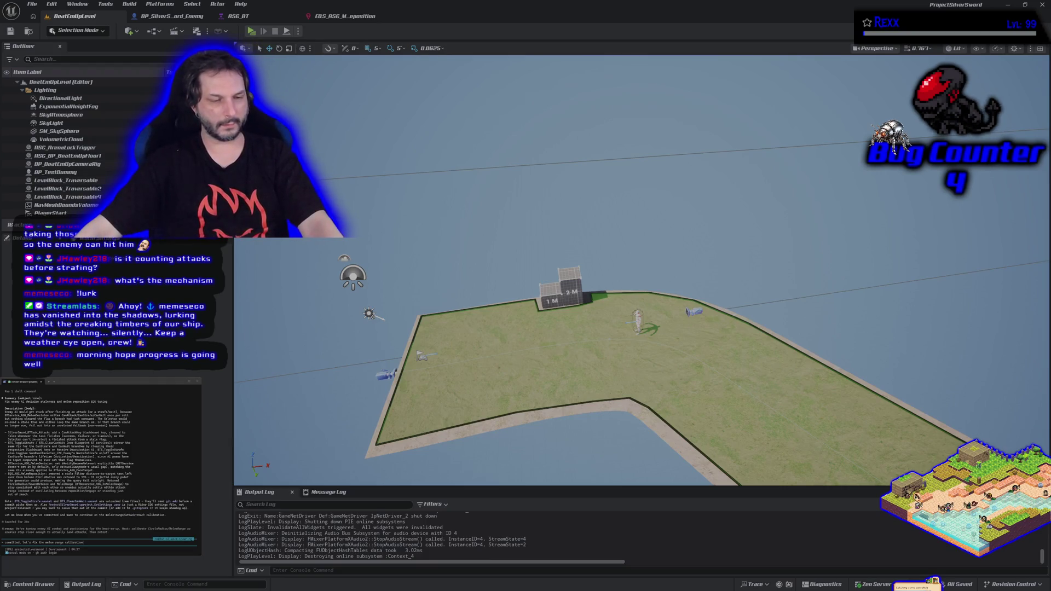
scroll(320, 336, "up", 10)
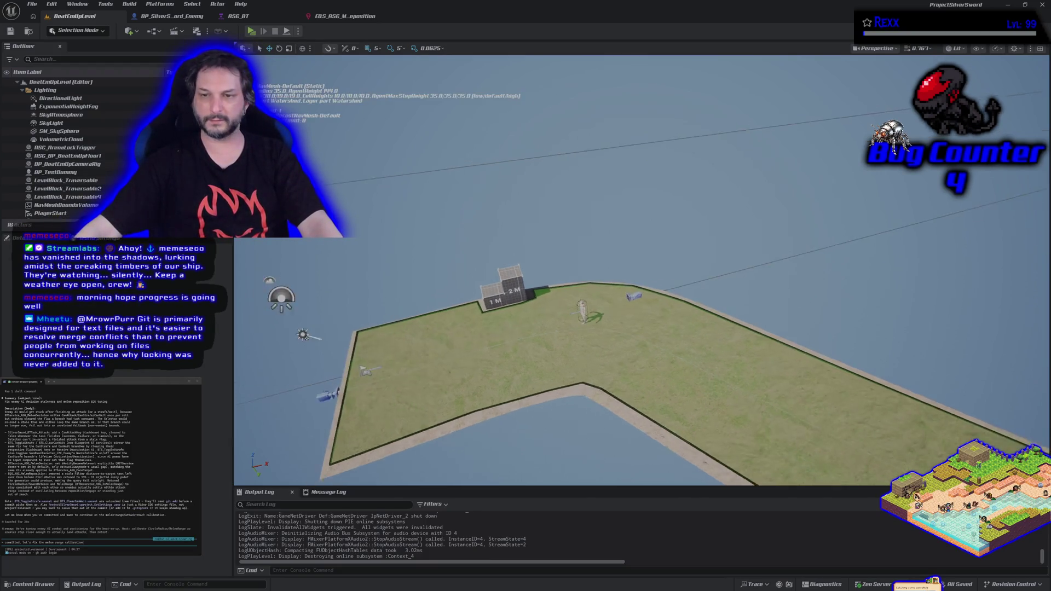
scroll(320, 335, "up", 10)
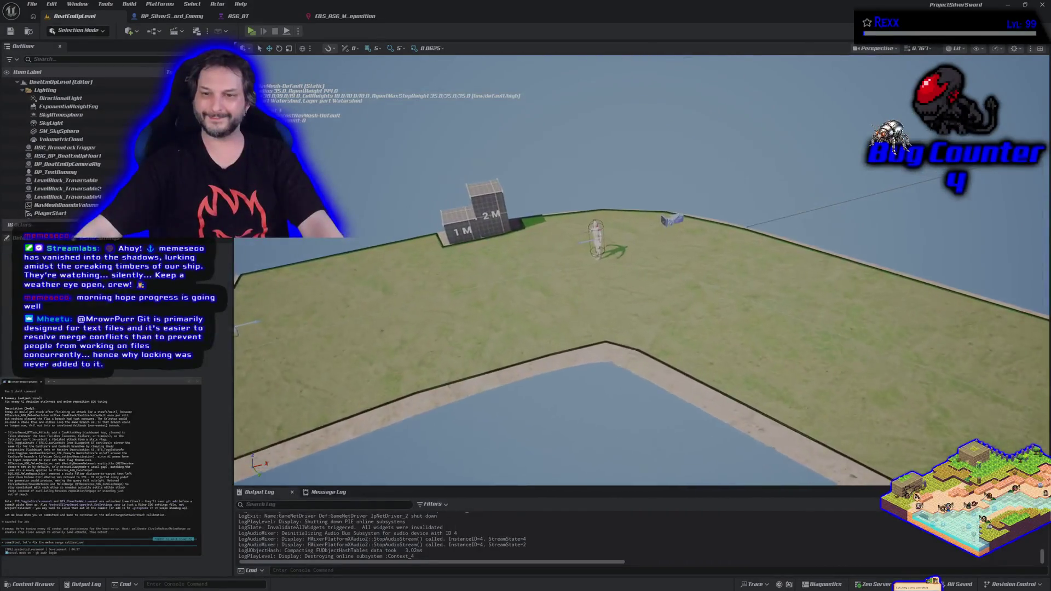
scroll(270, 311, "up", 3)
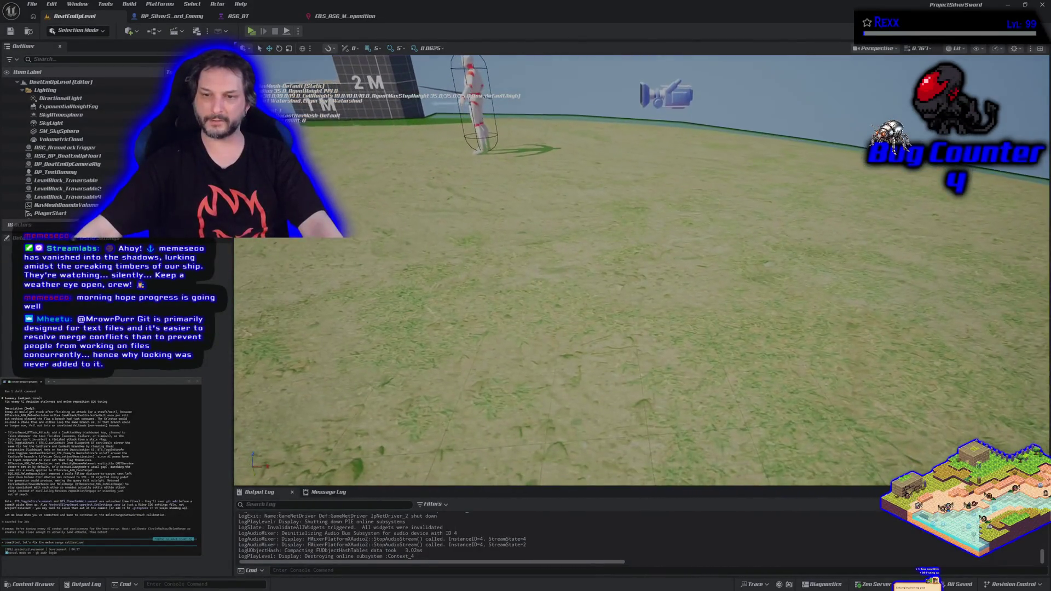
scroll(269, 311, "down", 10)
scroll(269, 311, "down", 8)
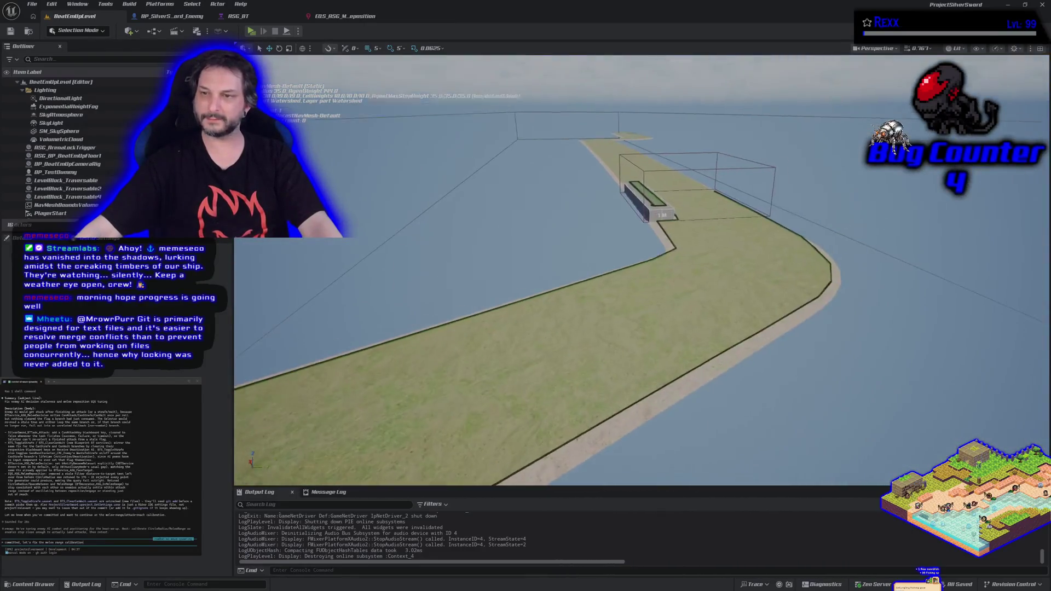
scroll(270, 311, "up", 12)
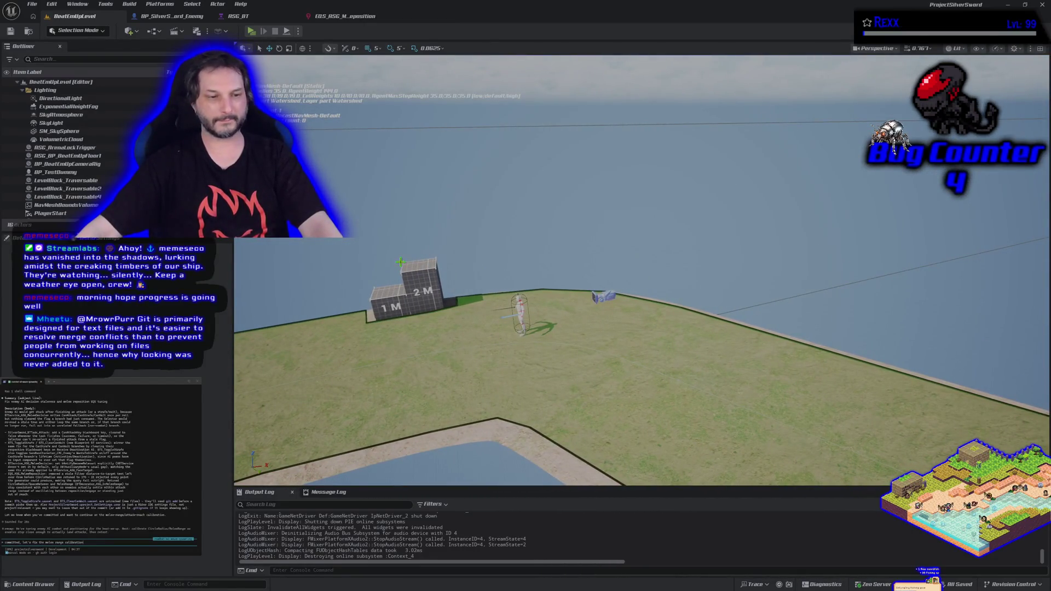
left_click(334, 17)
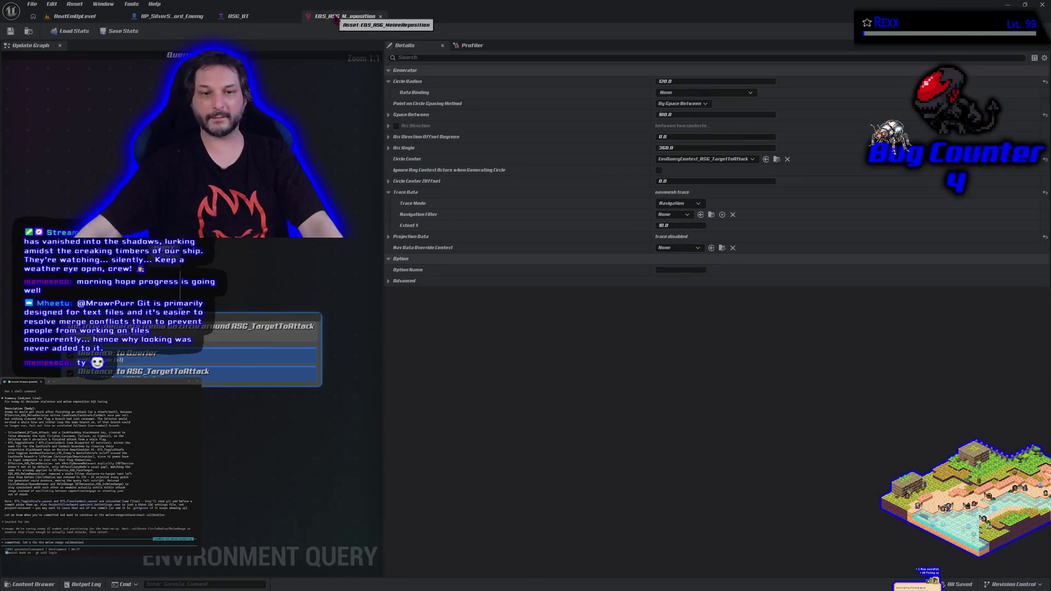
left_click(170, 16)
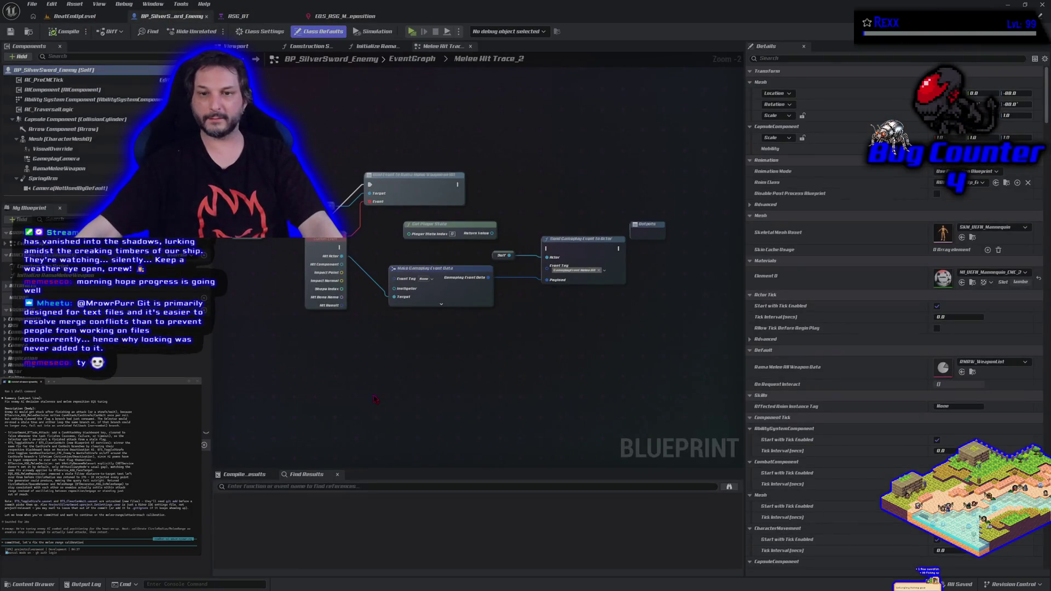
Wire the melee hit event into Send Gameplay Event to Actor, compile, save all, and play-test.
left_click_drag(340, 248, 540, 245)
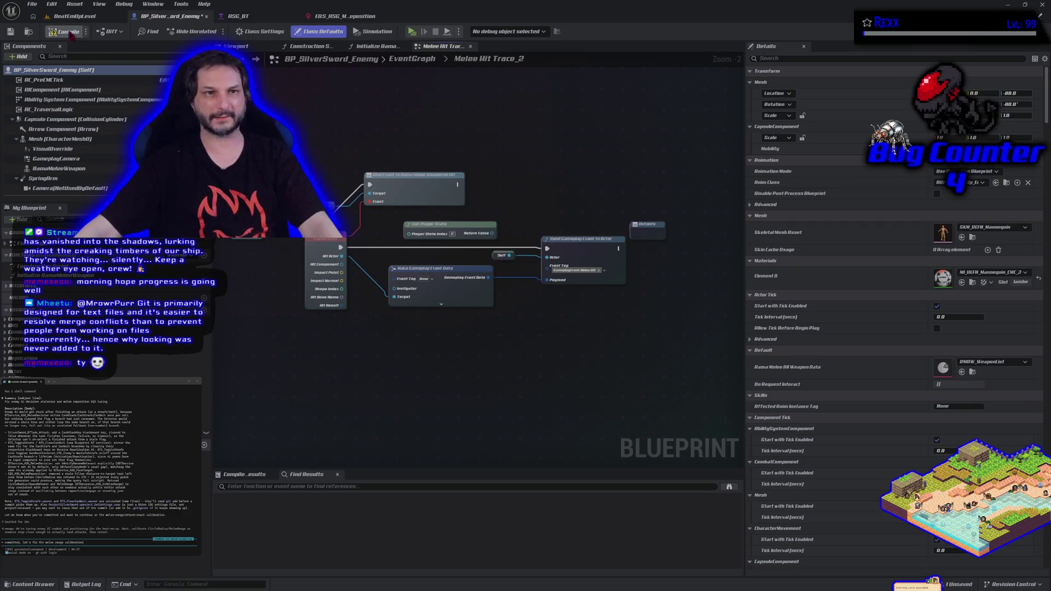
left_click(15, 32)
left_click(76, 16)
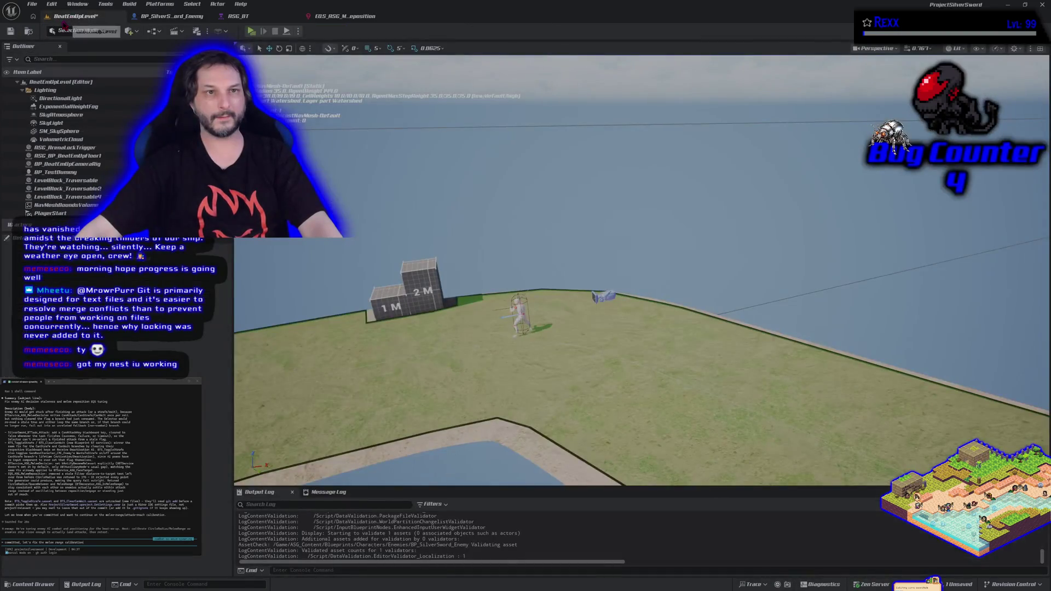
left_click(33, 4)
left_click(54, 114)
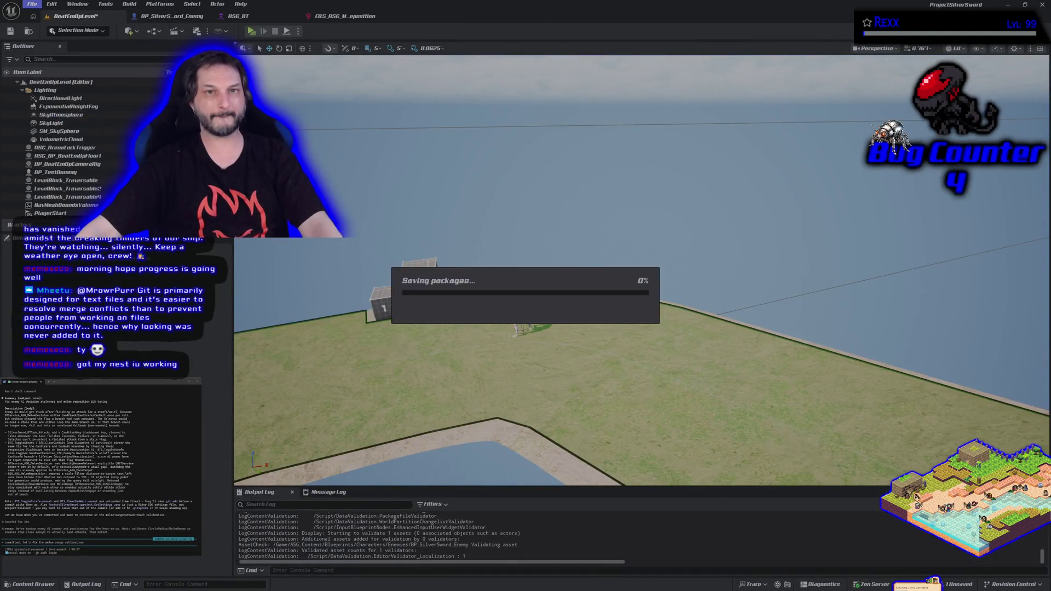
left_click(252, 31)
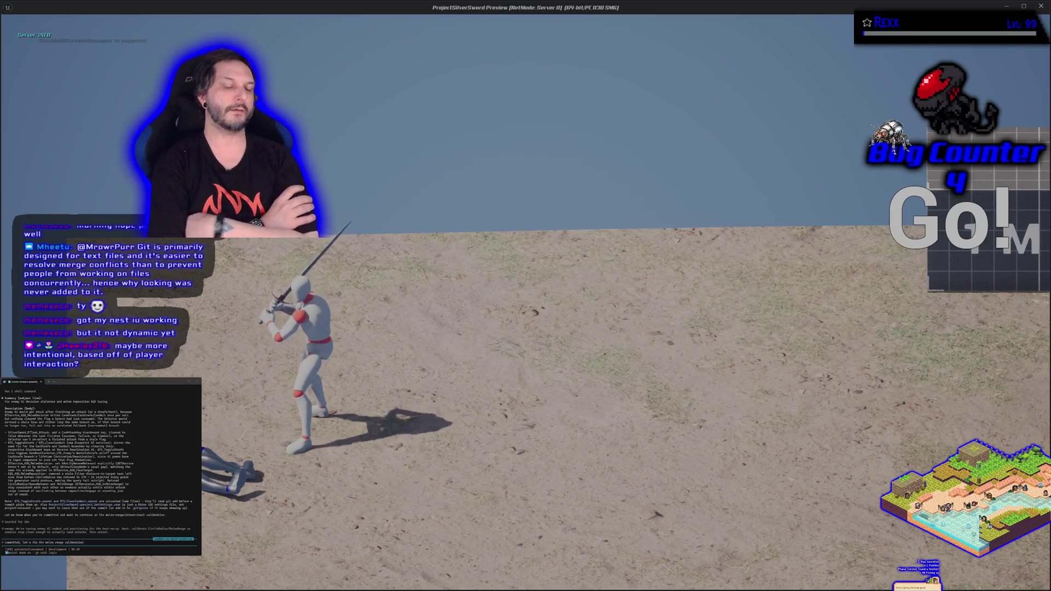
key("Escape")
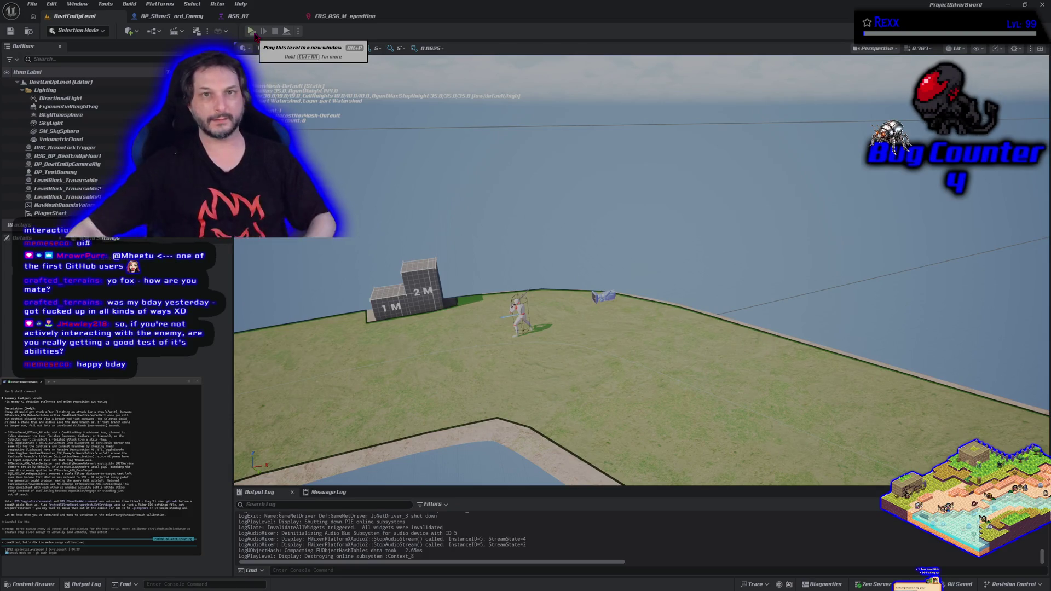
Run another brief play test against the enemy, stop it, and switch over to Rider.
left_click(255, 34)
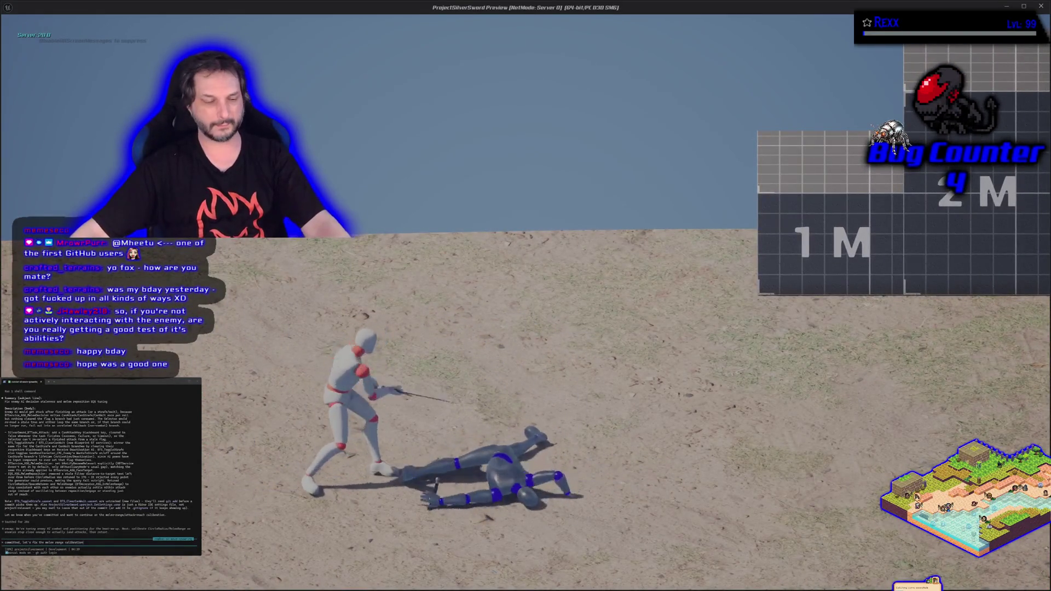
key("Escape")
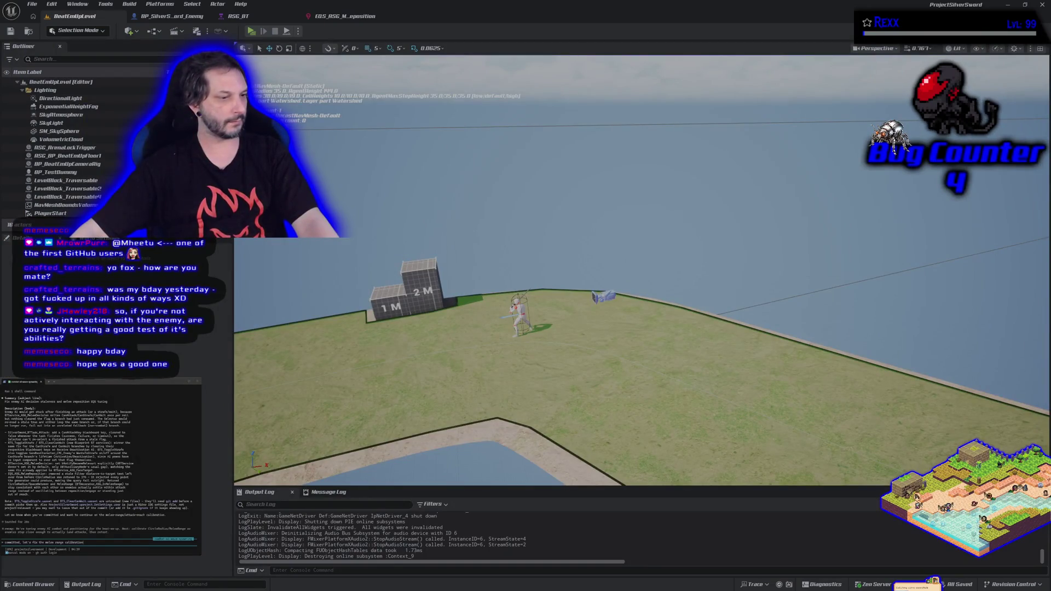
key("alt+Tab")
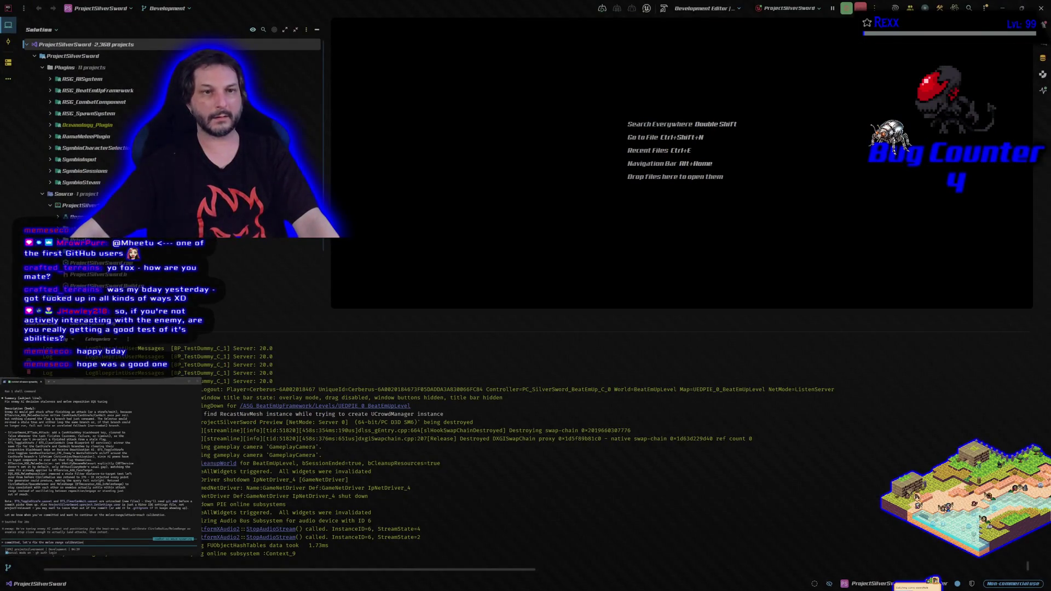
Expand RSG_AISystem > Source > Services and open BTService_ASG_MeleeDecision.h.
left_click(50, 79)
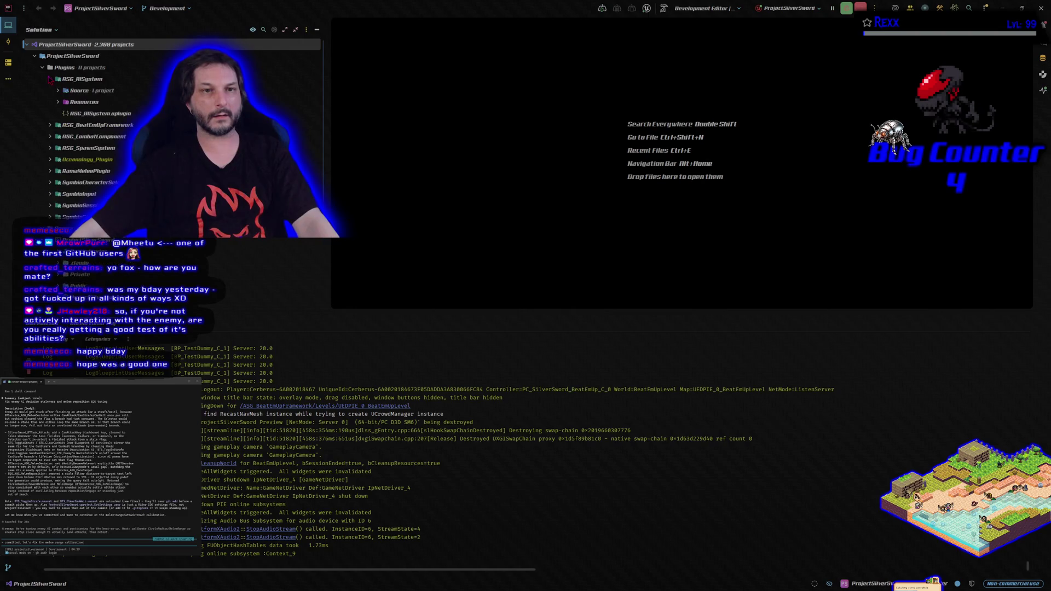
left_click(58, 91)
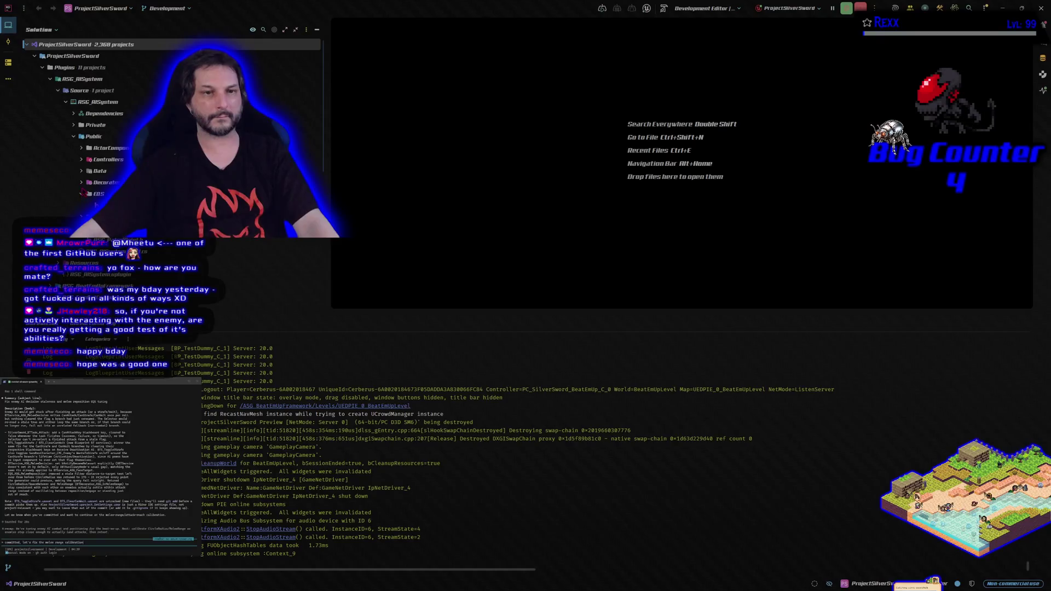
left_click(82, 183)
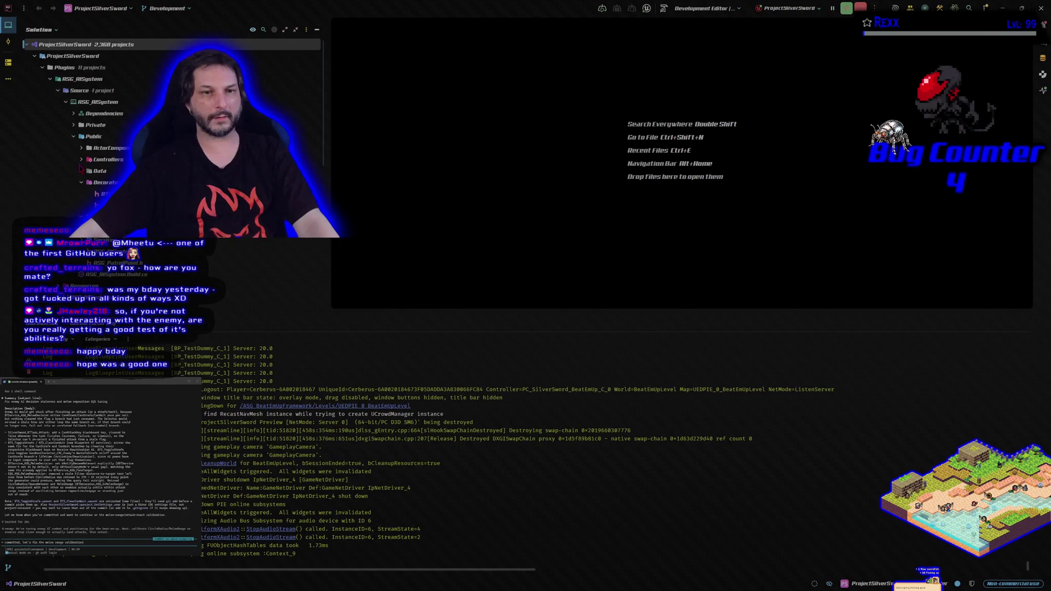
left_click(81, 239)
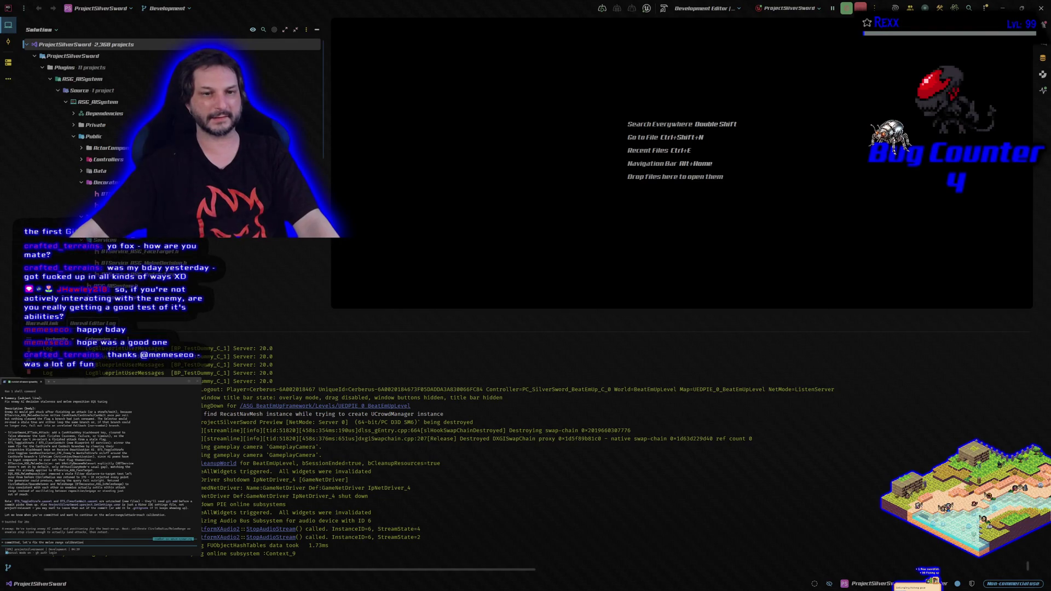
left_click(142, 263)
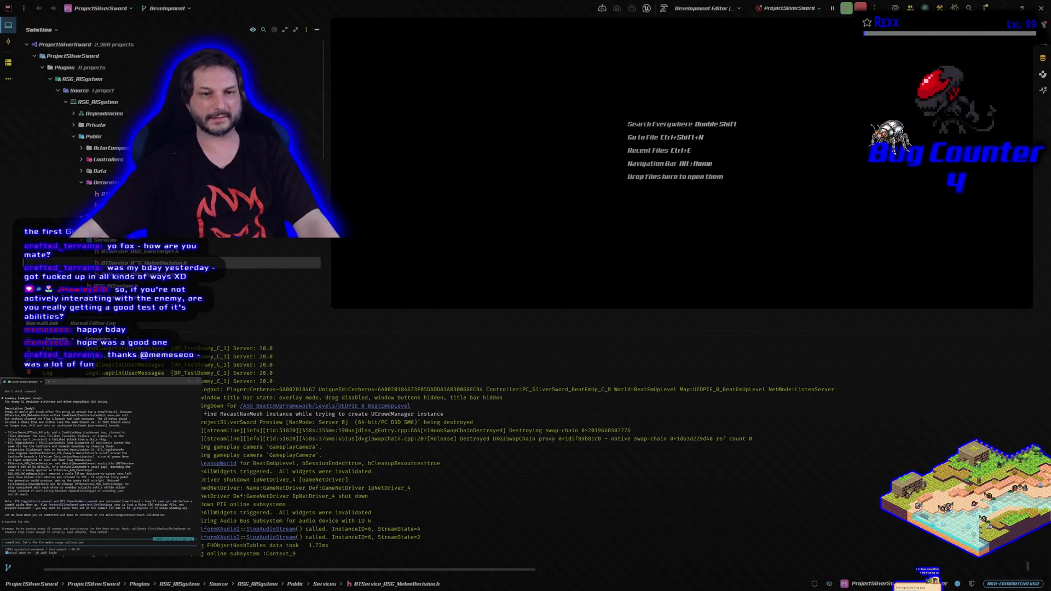
double_click(142, 263)
Read through the header, then switch to BTService_ASG_MeleeDecision.cpp.
scroll(646, 226, "down", 6)
scroll(646, 226, "down", 1)
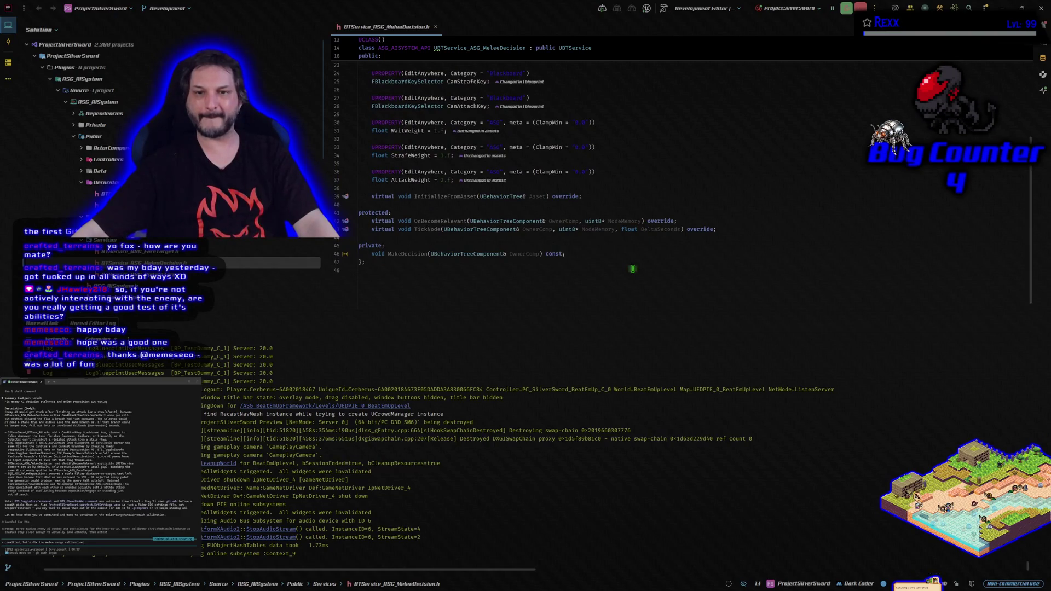
scroll(632, 269, "up", 5)
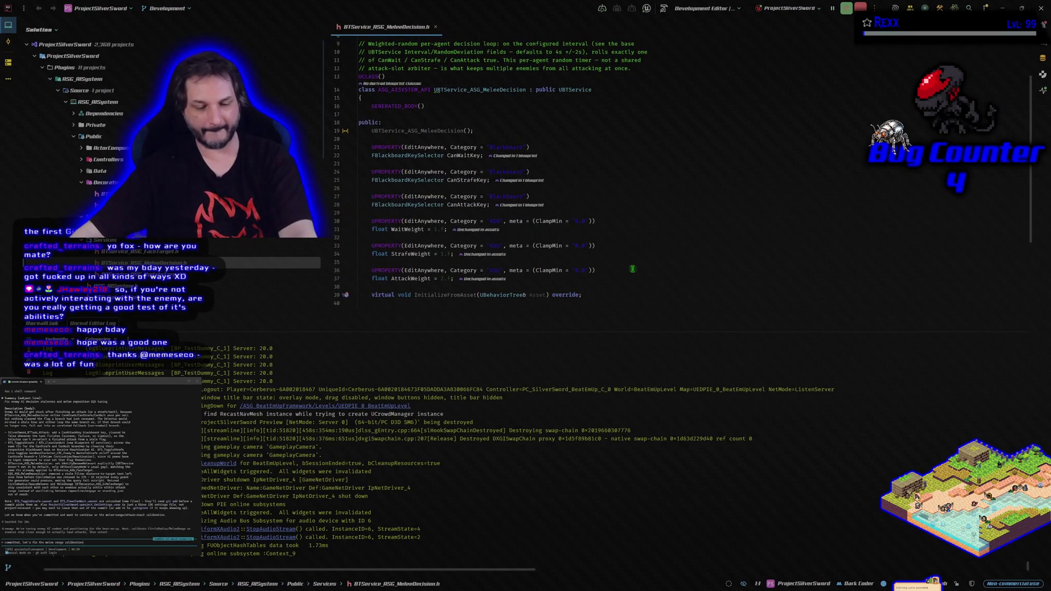
key("alt+o")
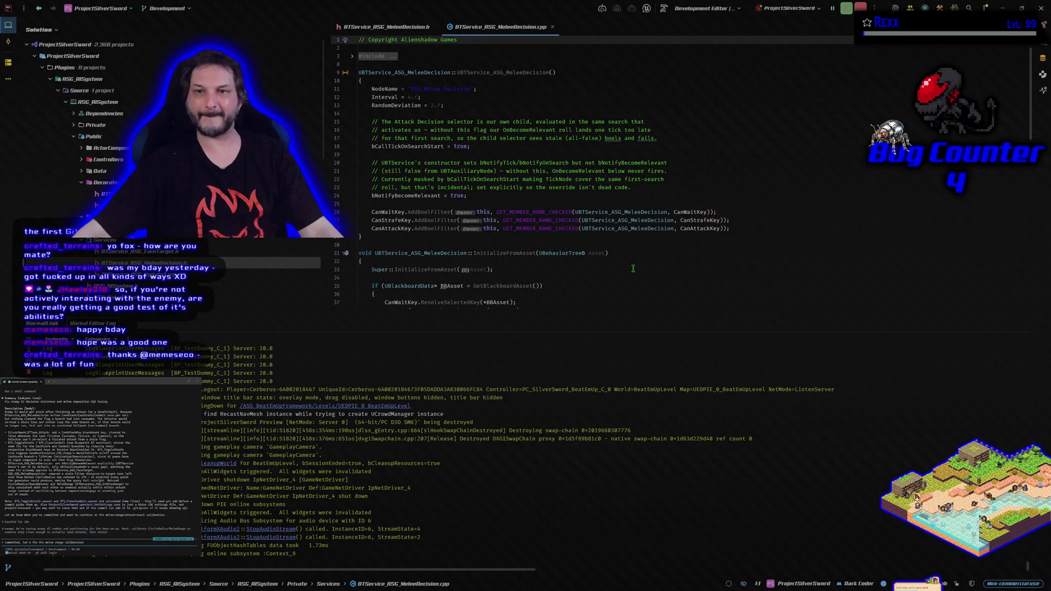
Read through the weighted-roll code in BTService_ASG_MeleeDecision.cpp, then build the project with Ctrl+Shift+B.
scroll(633, 269, "down", 8)
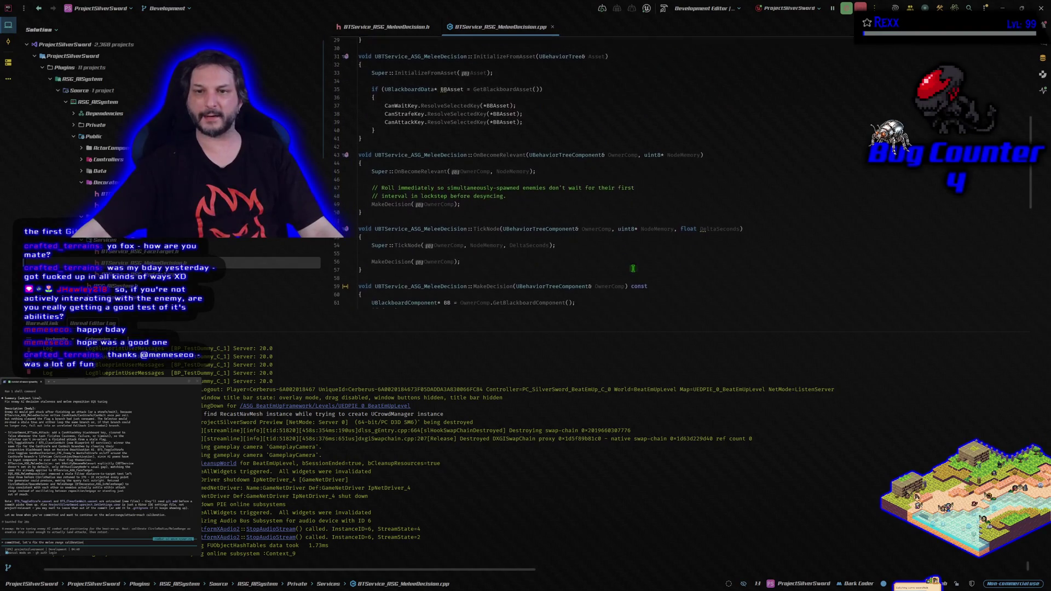
scroll(633, 268, "down", 7)
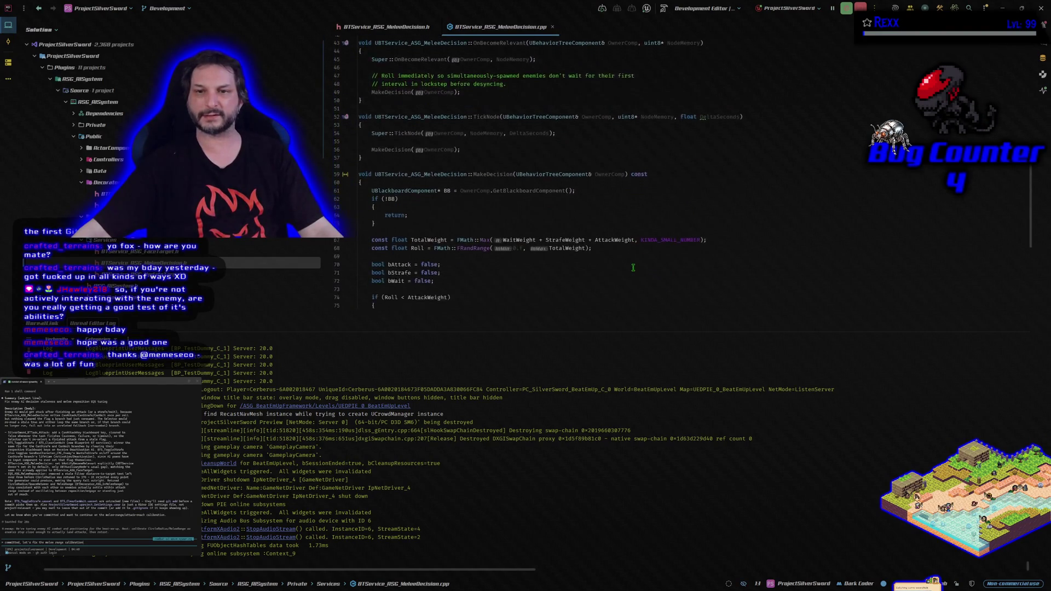
scroll(633, 268, "down", 1)
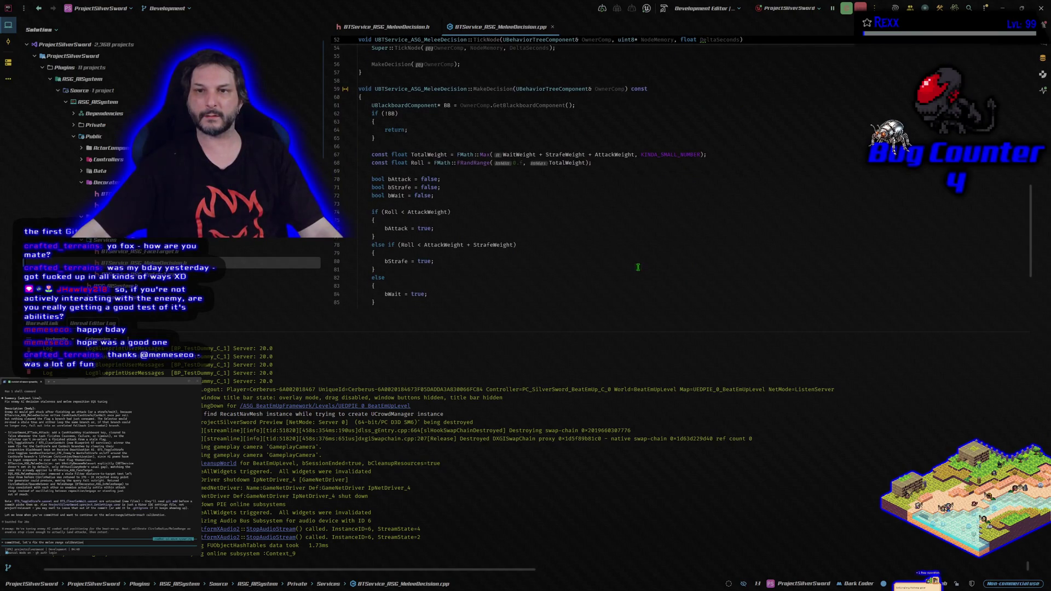
scroll(631, 257, "down", 4)
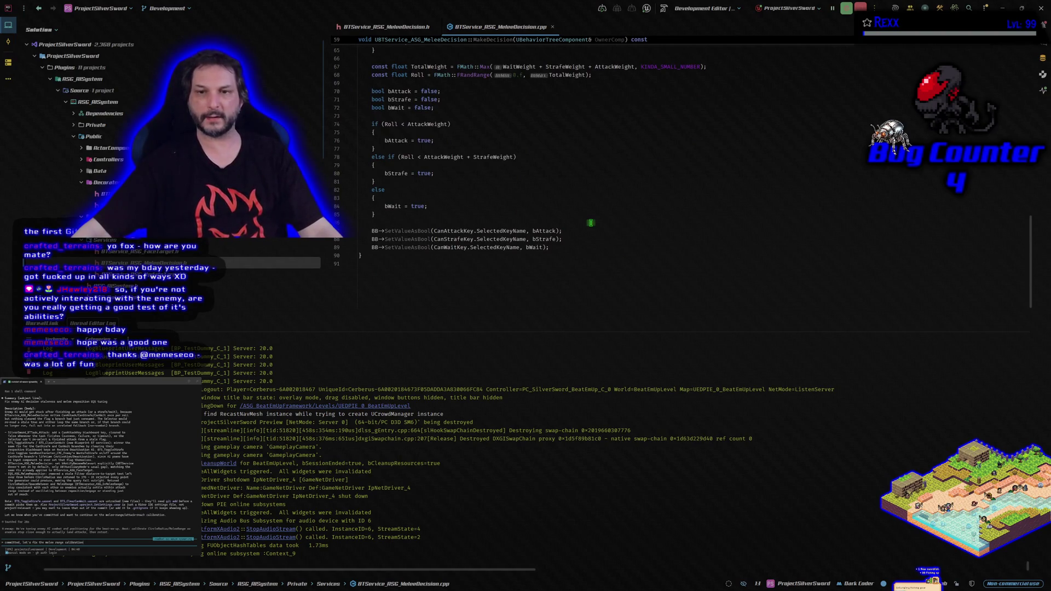
scroll(604, 267, "up", 4)
scroll(604, 267, "up", 10)
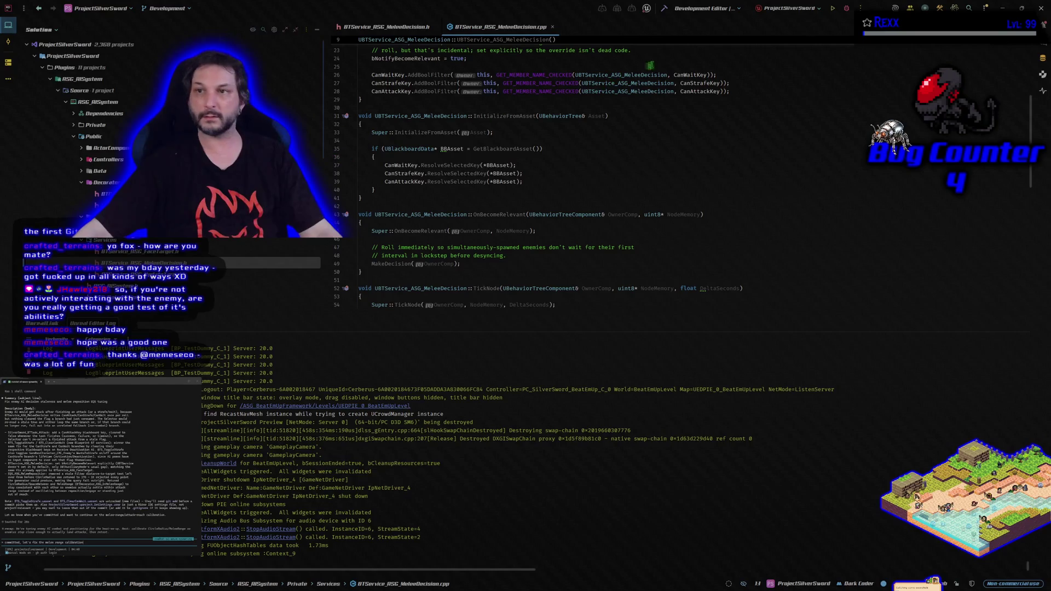
key("ctrl+shift+b")
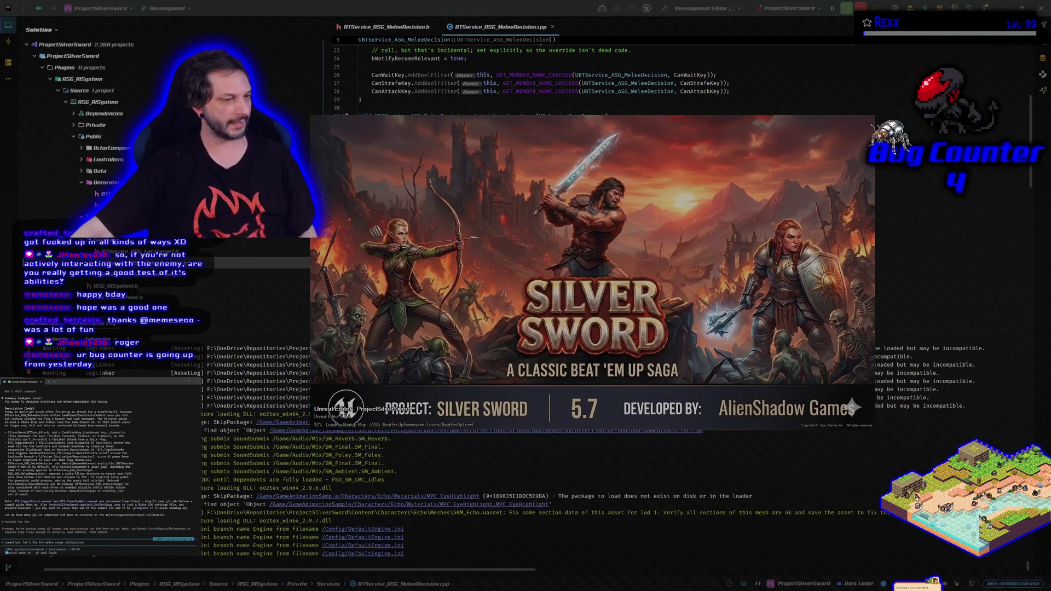
Bring up the ProjectSilverSword GitHub repository, then move to the HacknPlan kanban board.
key("alt+Tab")
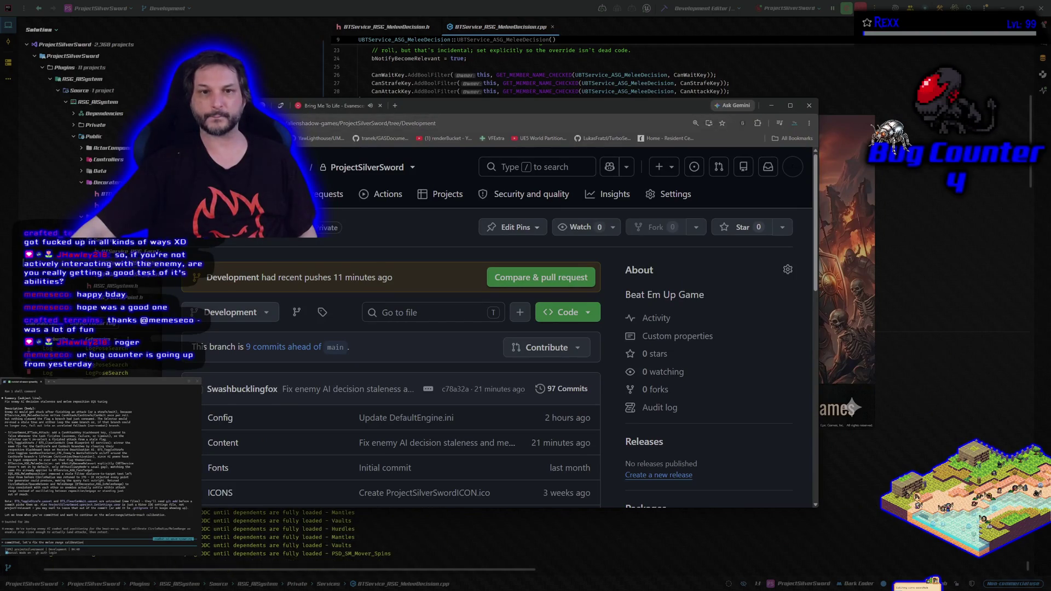
key("ctrl+Tab")
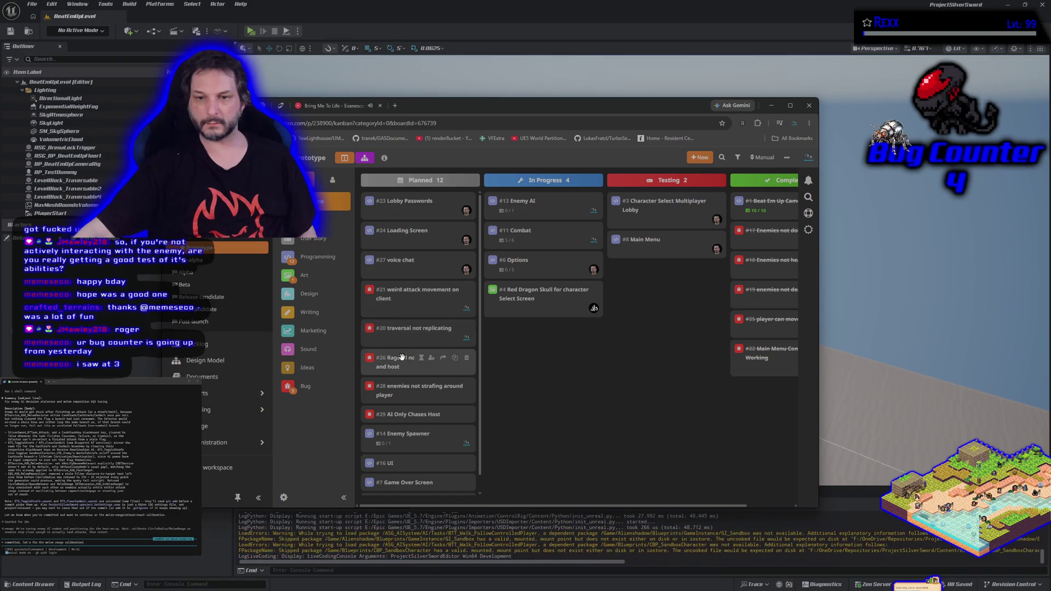
Move card #28 into In Progress, then return to the BeatEmUpLevel tab in the editor.
mouse_move(400, 388)
left_mouse_down()
mouse_move(500, 372)
mouse_move(523, 354)
left_mouse_up()
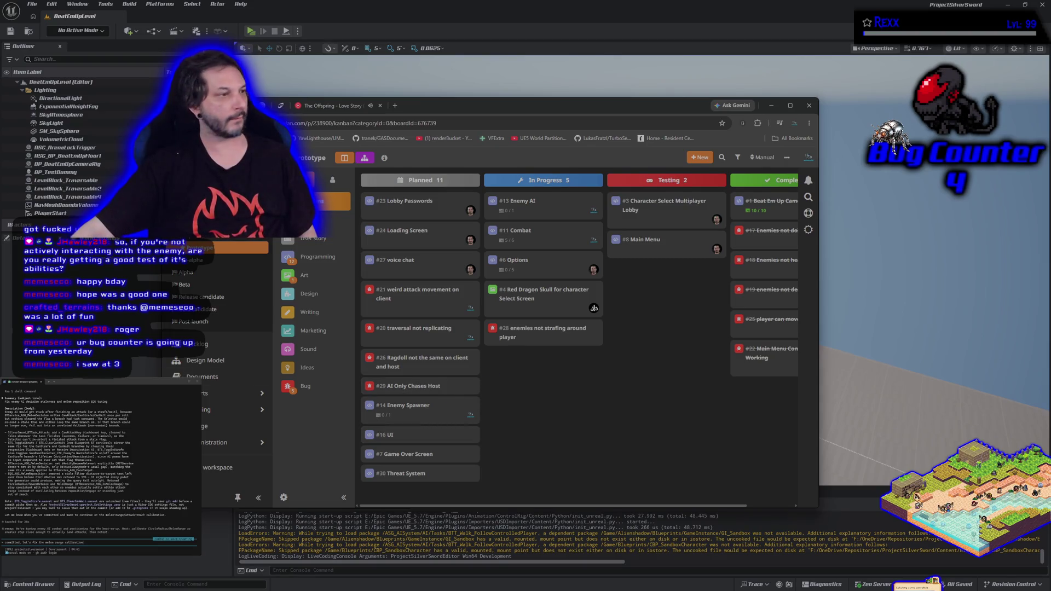
key("alt+Tab")
key("alt+Tab")
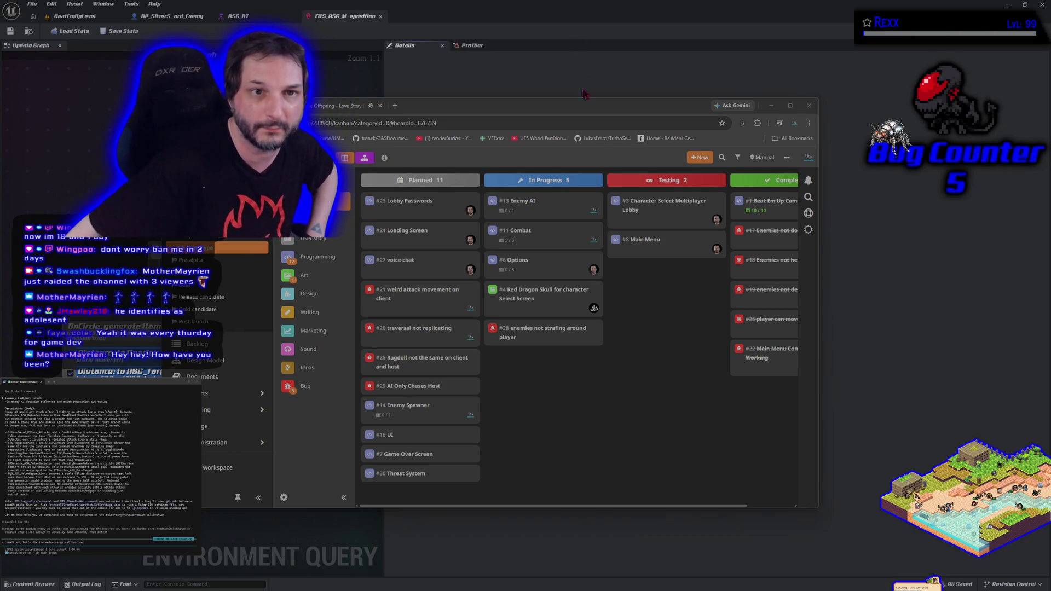
left_click(74, 16)
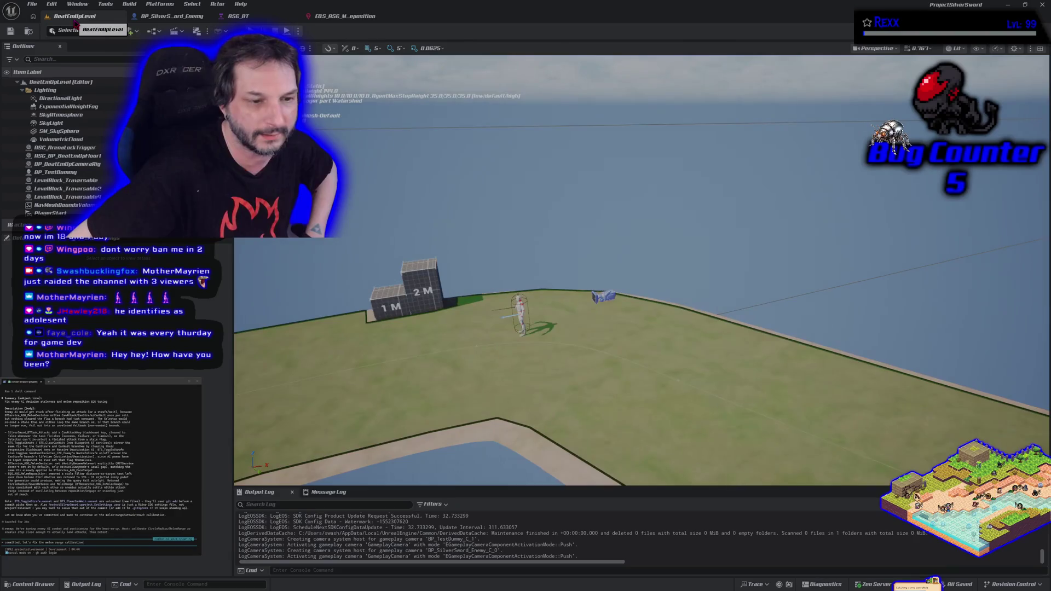
Pull the viewport back to frame the whole platform, then launch a play-test with Alt+P.
mouse_move(547, 329)
left_mouse_down()
mouse_move(548, 372)
mouse_move(657, 449)
left_mouse_up()
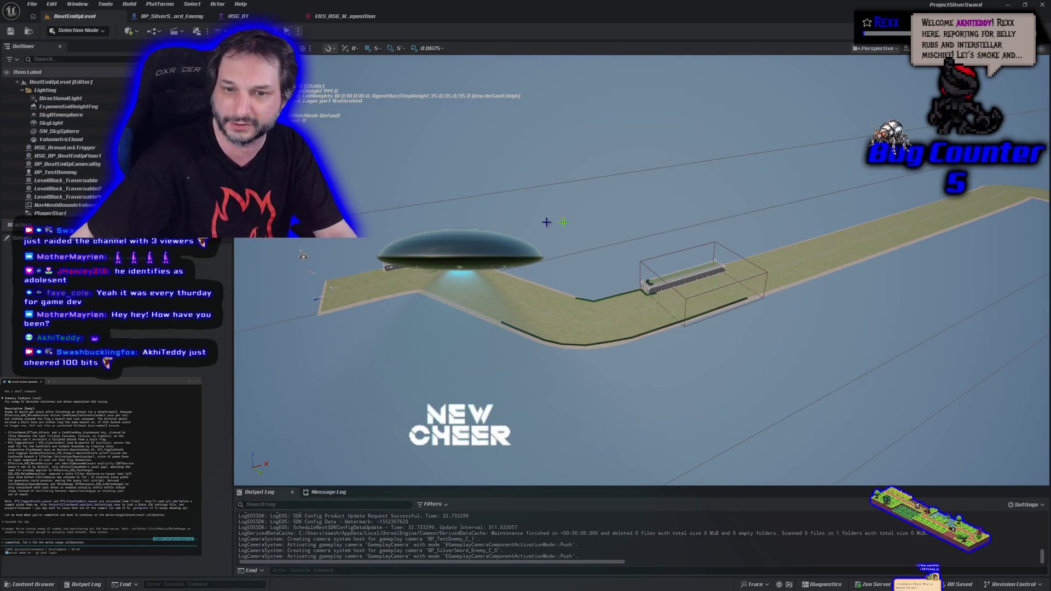
mouse_move(624, 316)
left_mouse_down()
mouse_move(536, 299)
mouse_move(596, 292)
left_mouse_up()
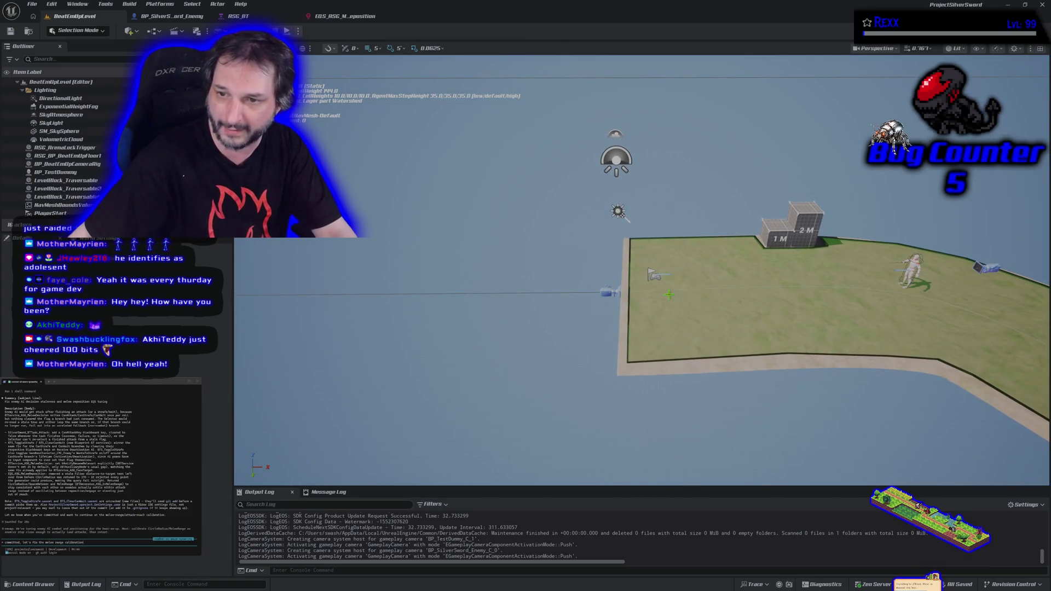
left_click_drag(720, 293, 720, 321)
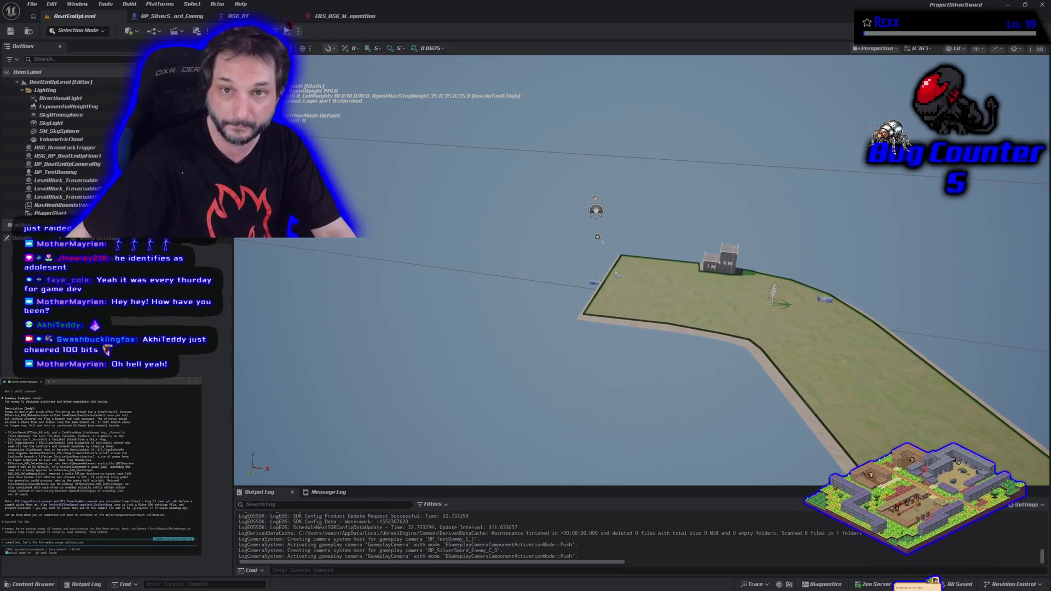
key("alt+p")
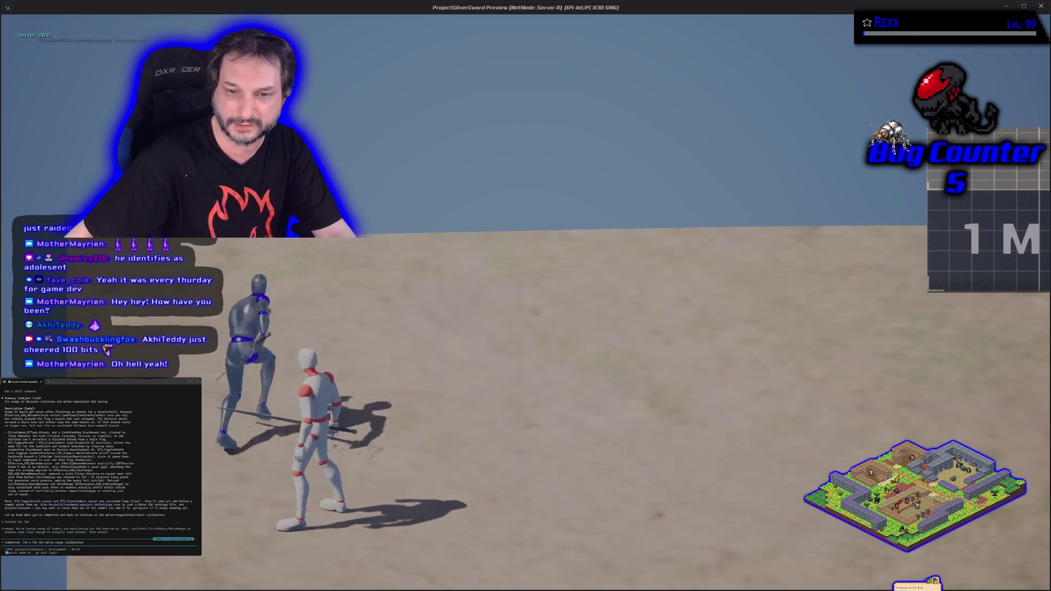
Run the character away from the white enemy and climb onto the 1M and 2M blocks.
key("d")
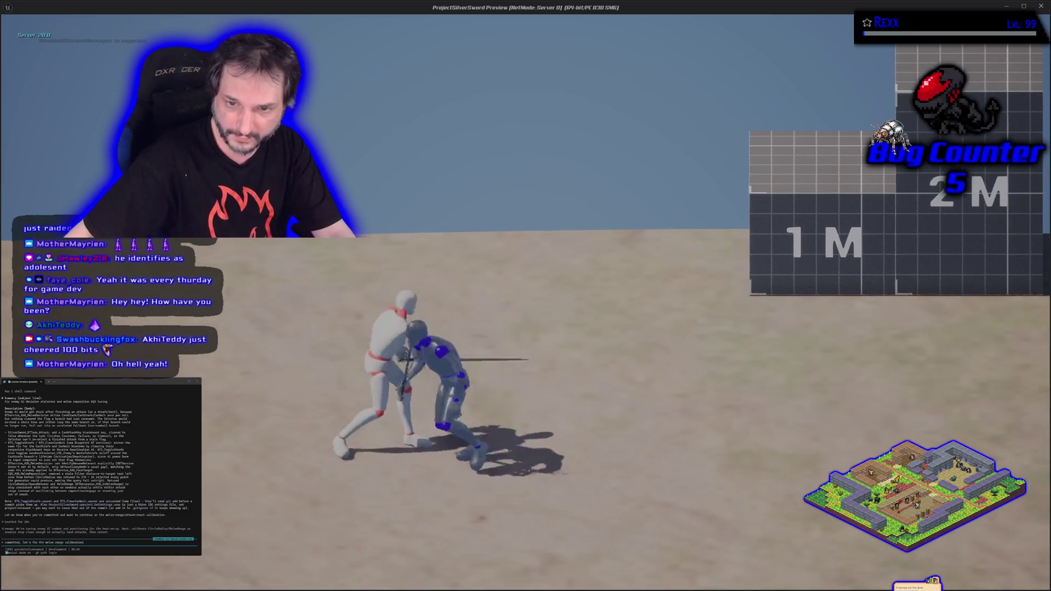
key("w")
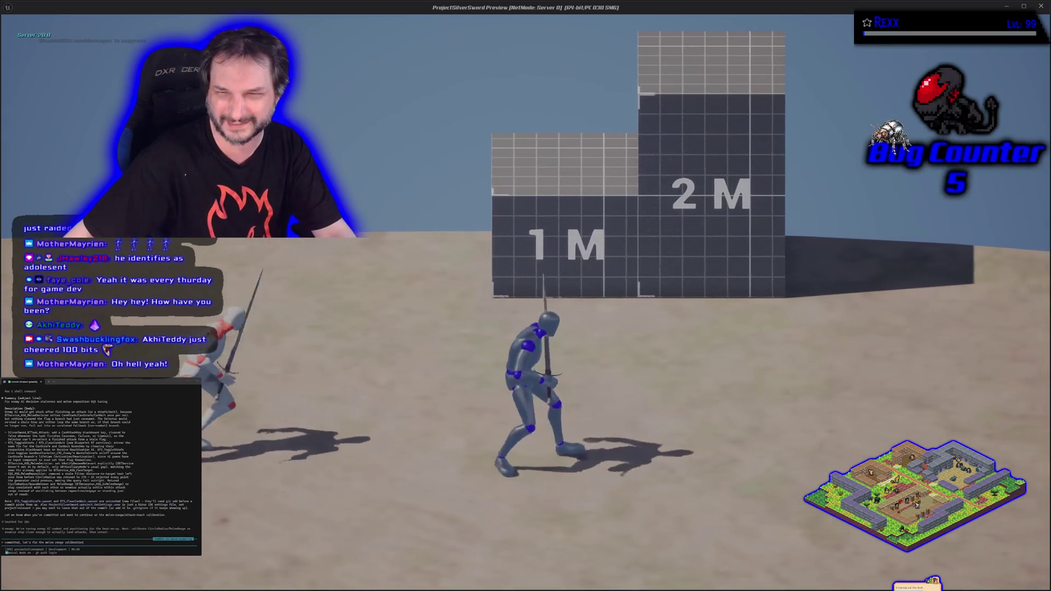
key("w")
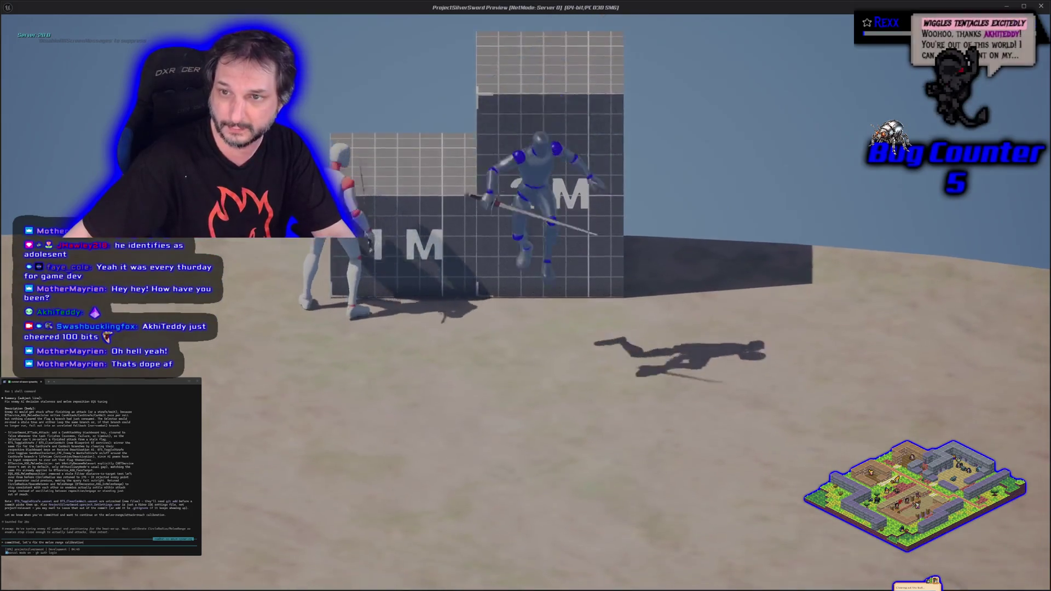
key("w")
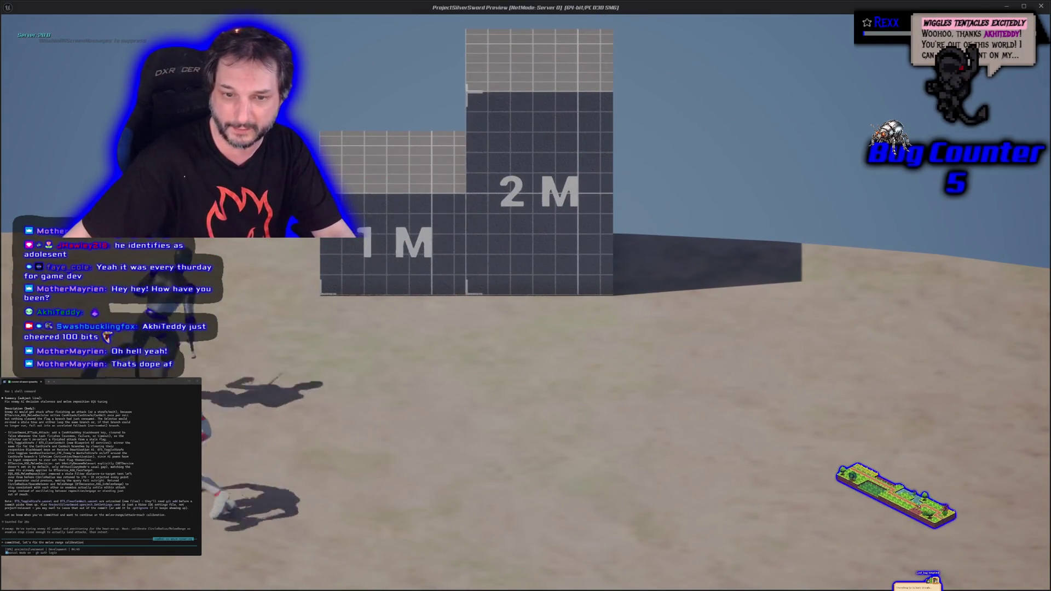
key("w")
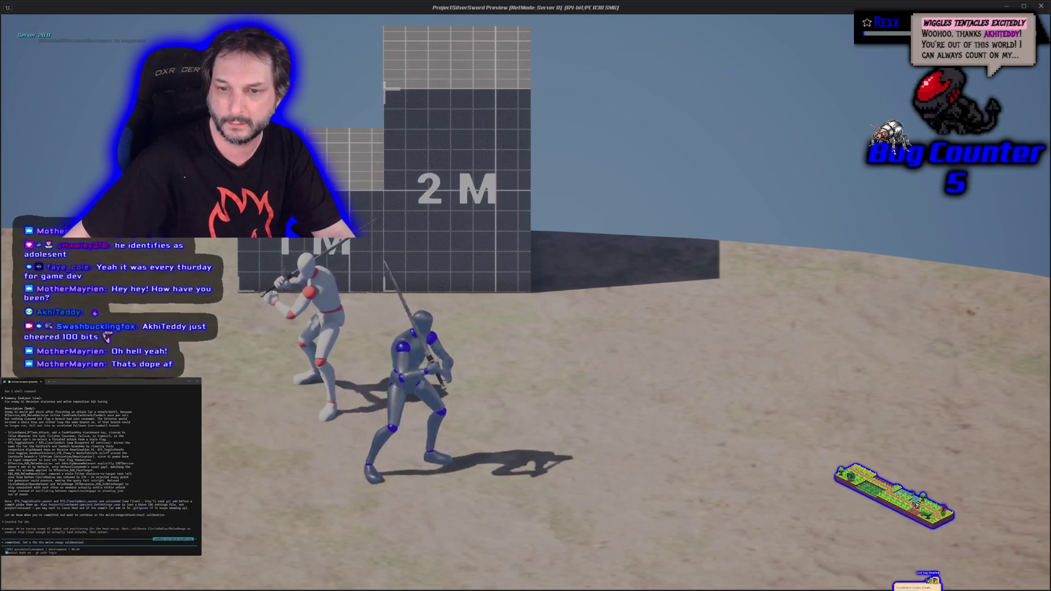
Run across the sand toward the grid wall, knock down the white enemy, then stop the play-test.
key("d")
key("s")
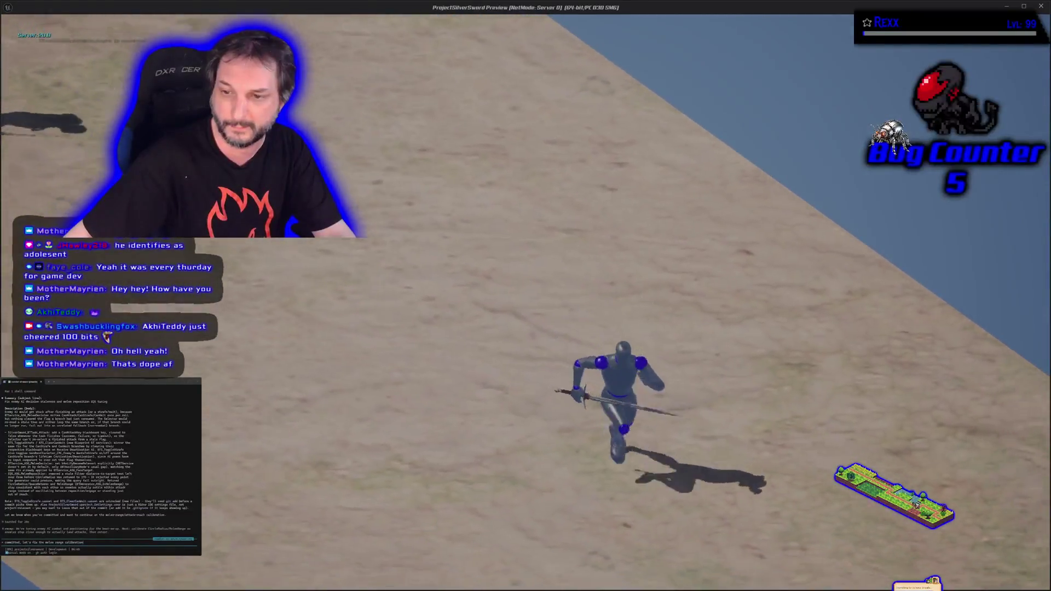
key("d")
key("d")
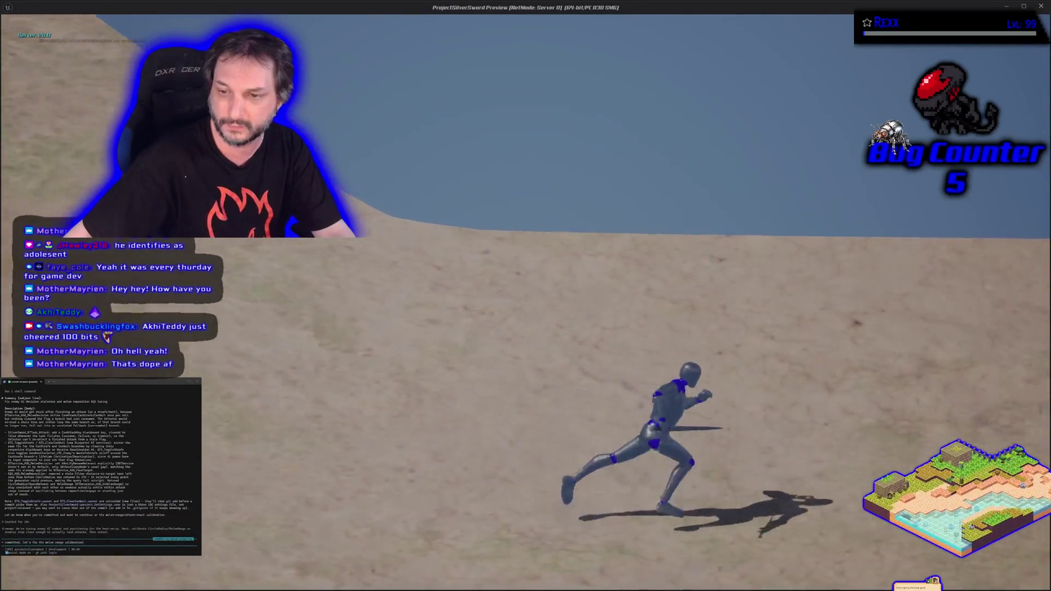
key("d")
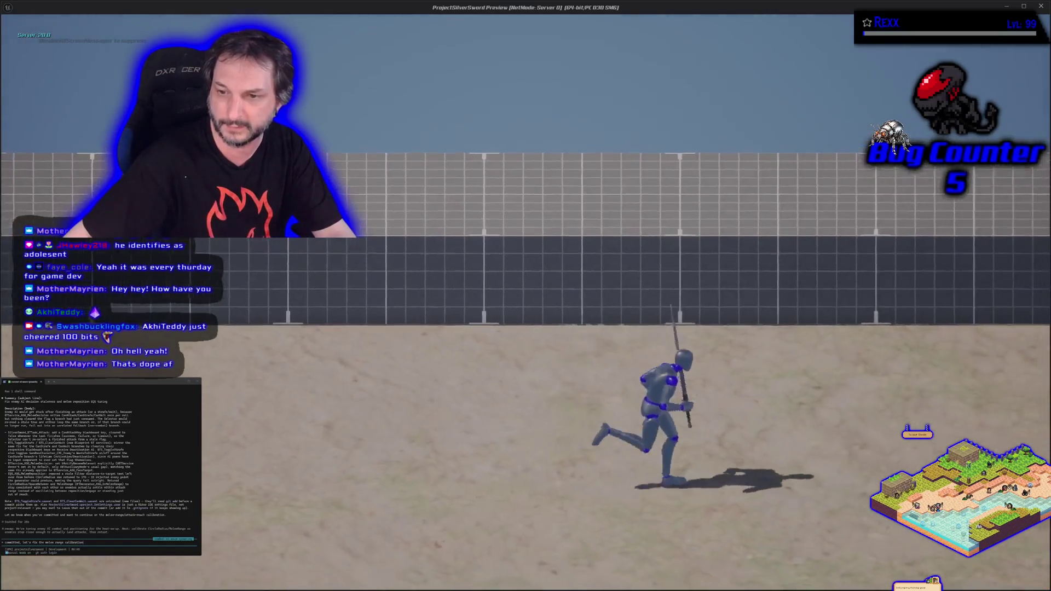
key("w")
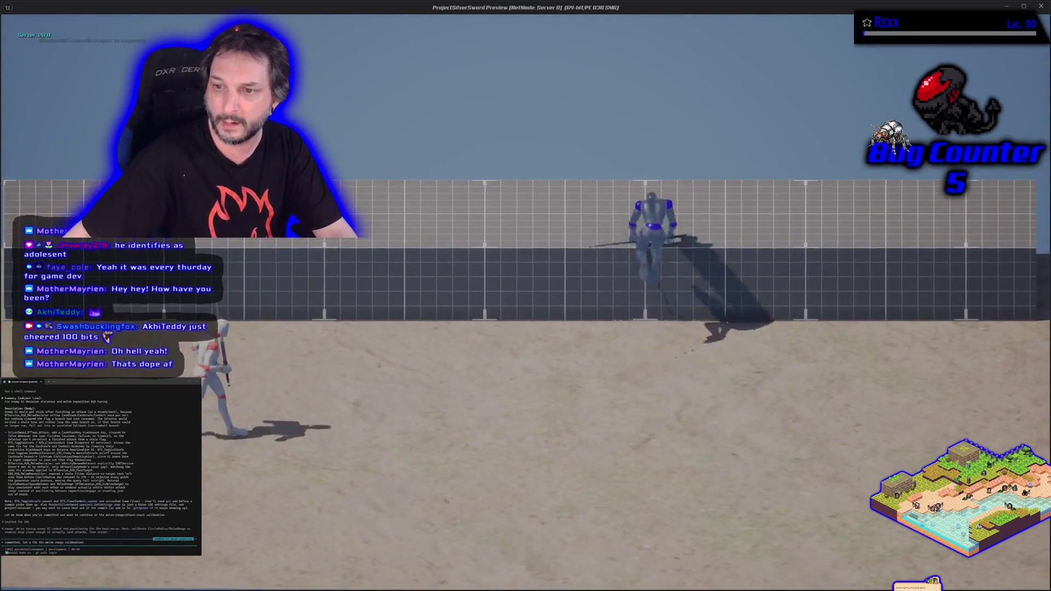
key("s")
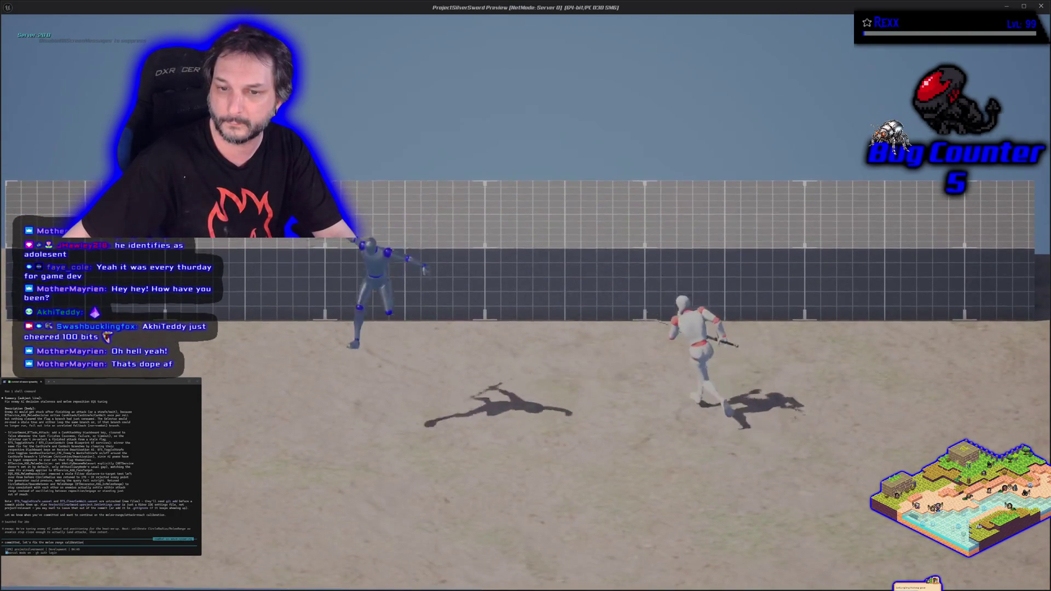
key("d")
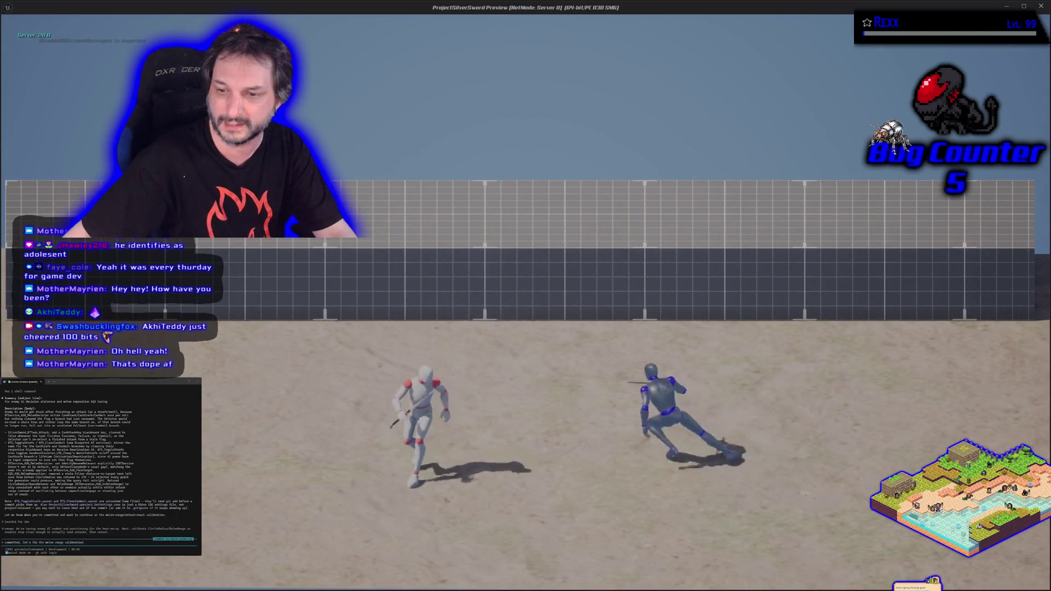
key("a")
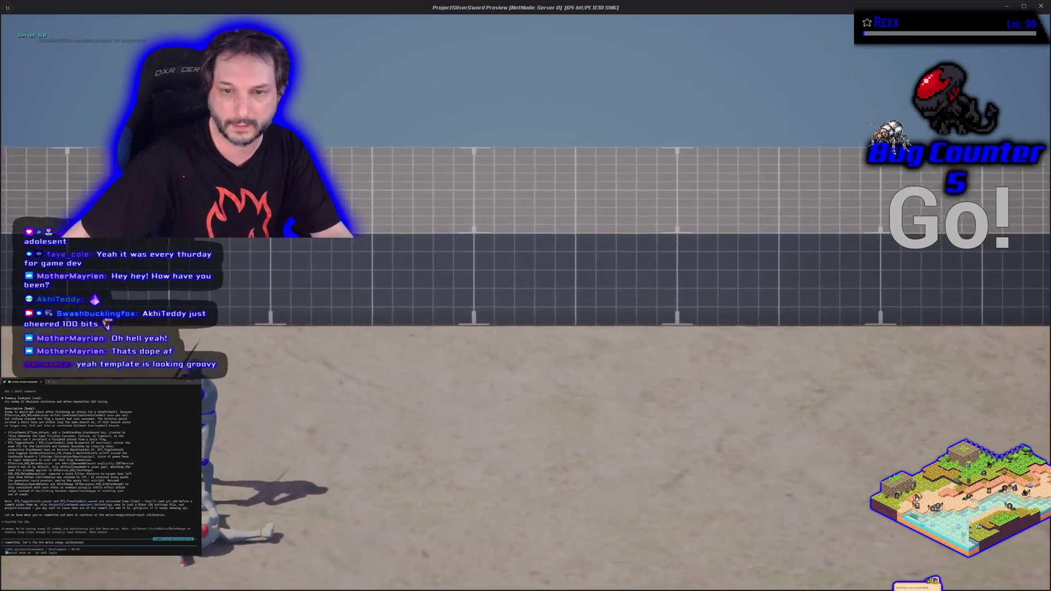
key("d")
key("d")
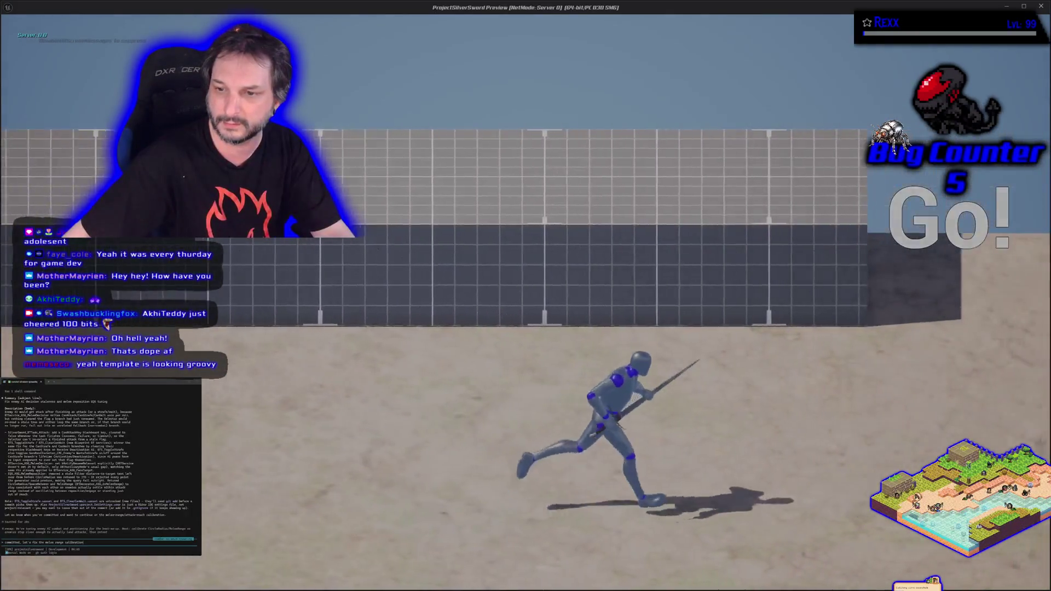
key("d")
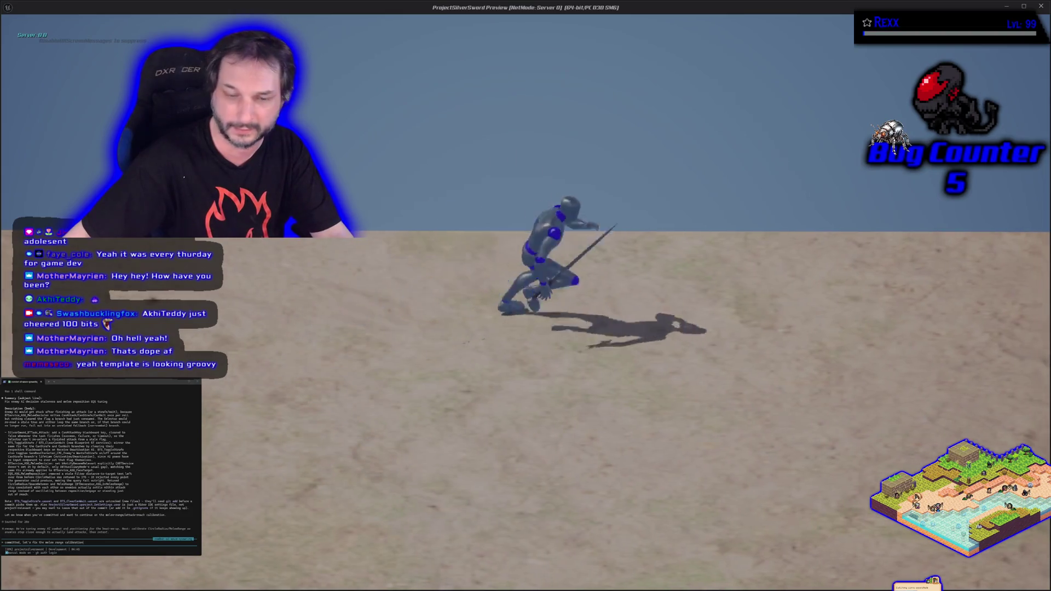
key("Escape")
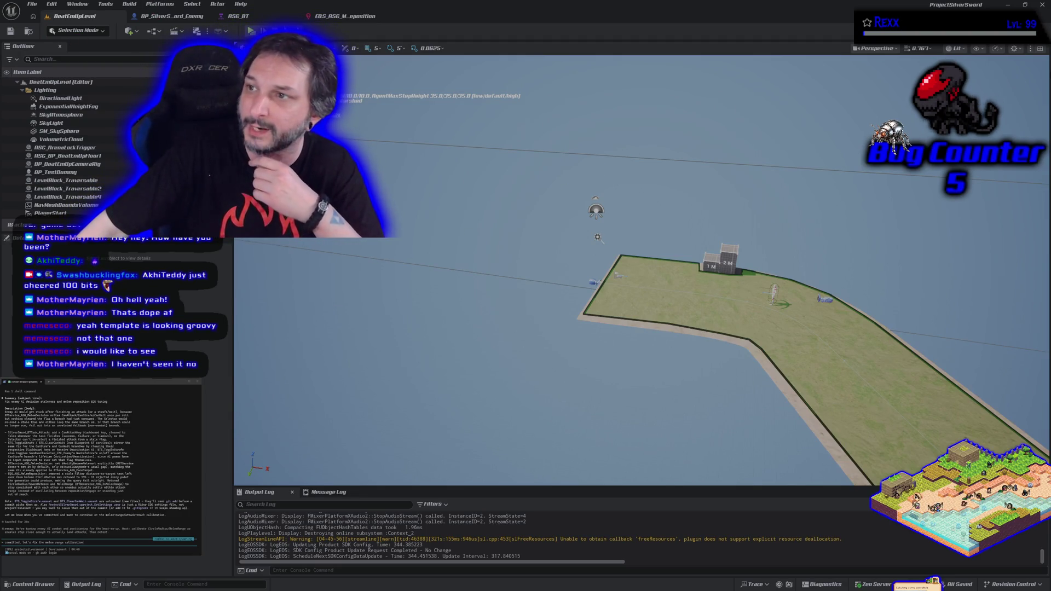
Close the ProjectSilverSword editor window with its X button.
left_click(1044, 6)
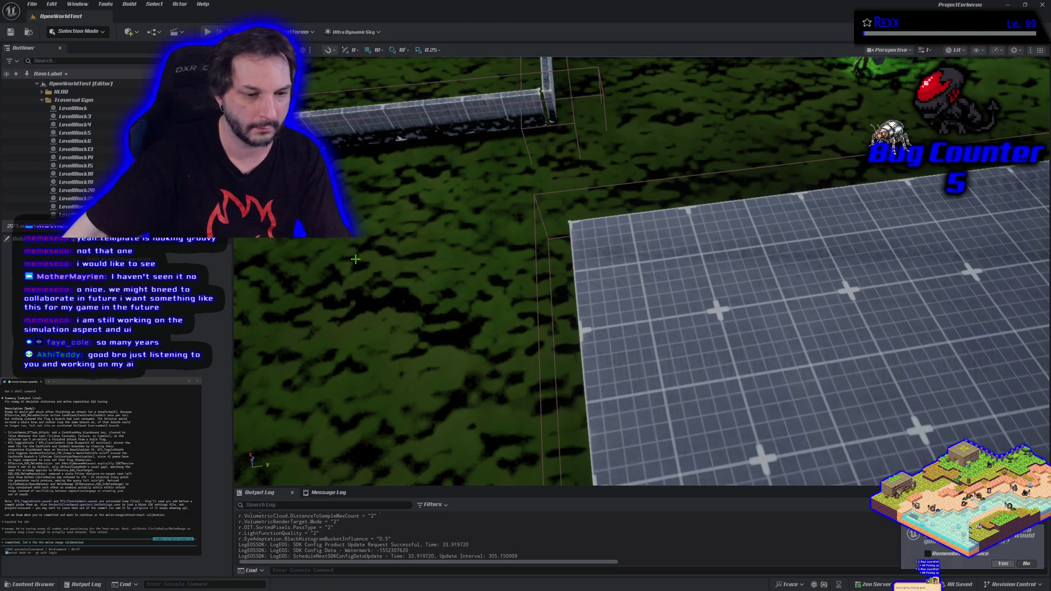
Switch over to the Sandbox_BT behavior tree window.
key("alt+Tab")
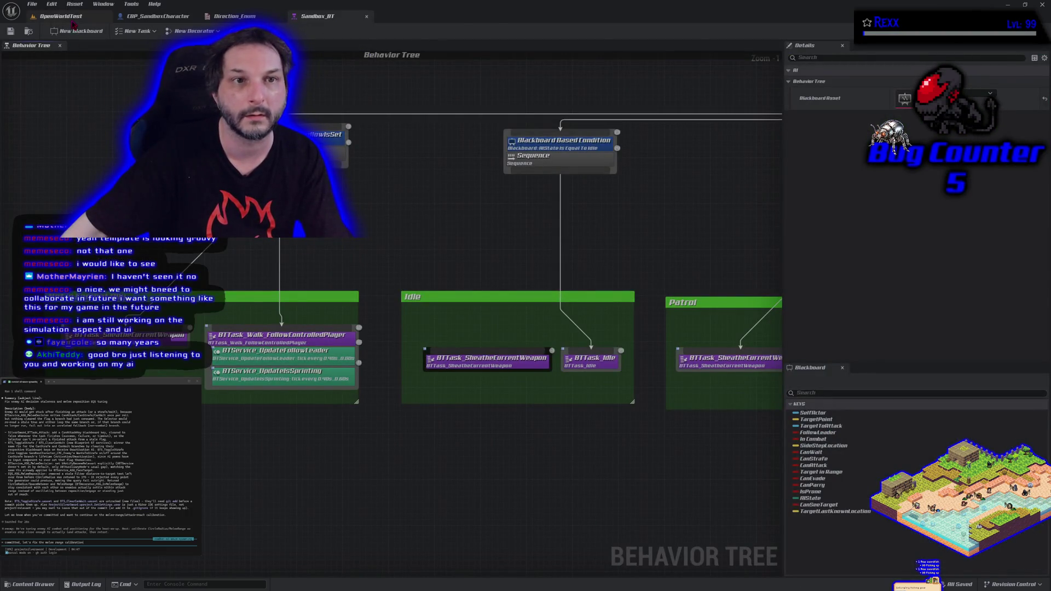
Return to the OpenWorldTest level tab and start a Play In Editor session.
left_click(62, 17)
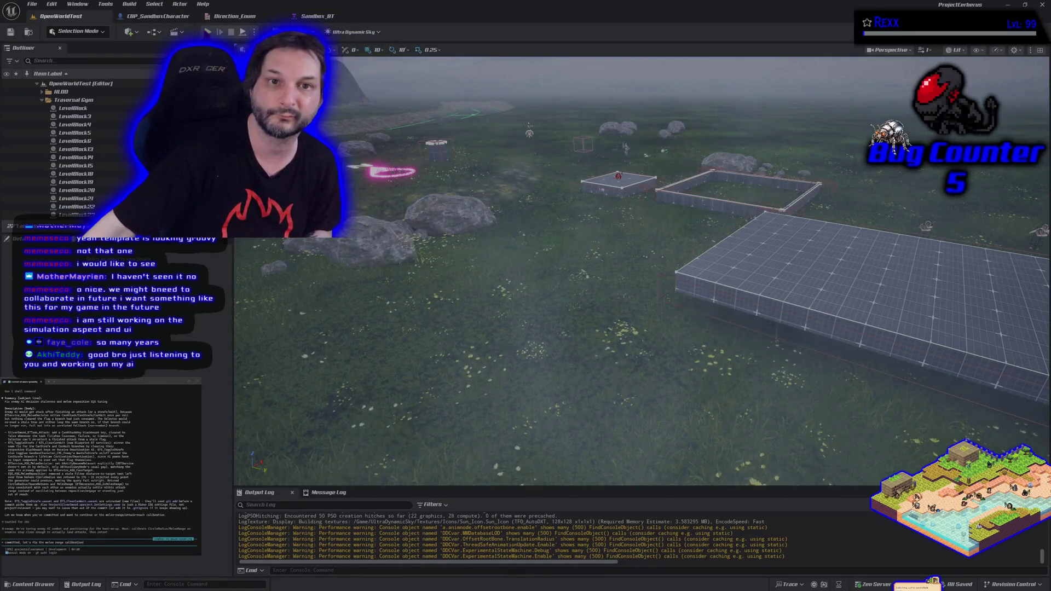
key("alt+p")
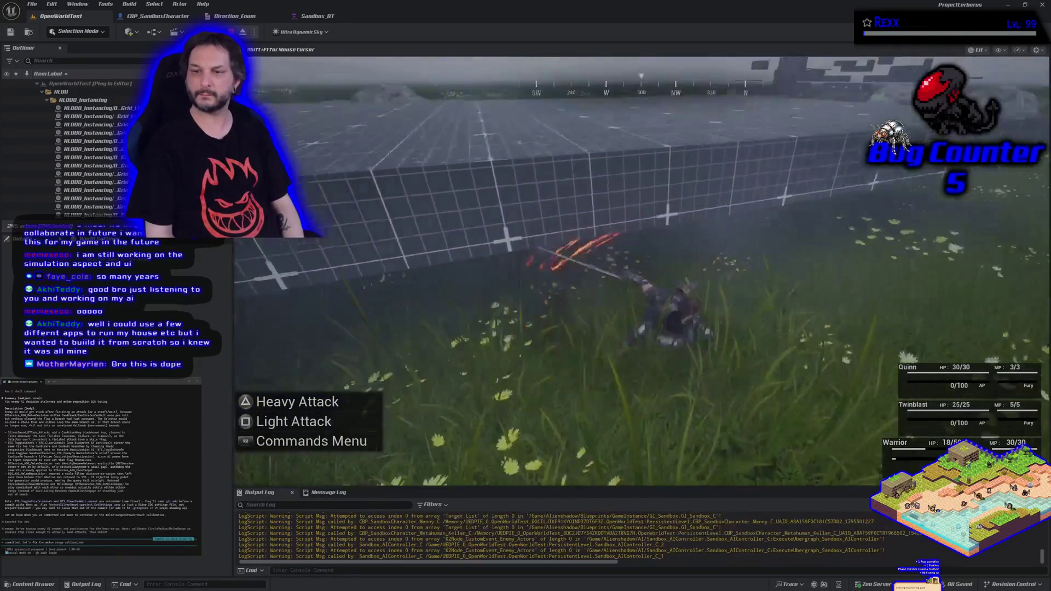
End the OpenWorldTest play session after the party fight.
key("Escape")
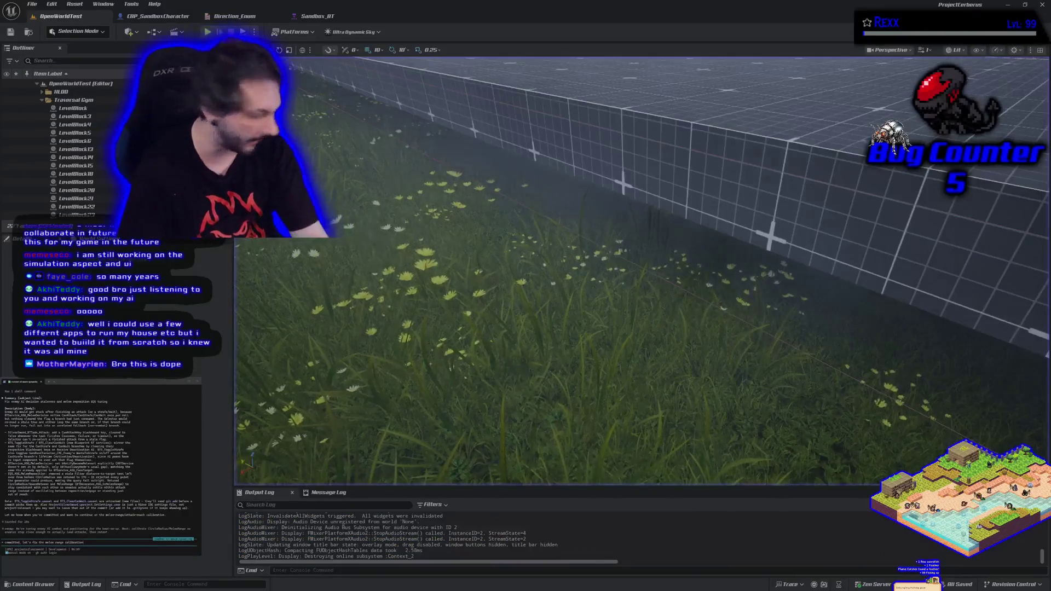
Start a new play session and run with the companions across the fenced field.
key("alt+p")
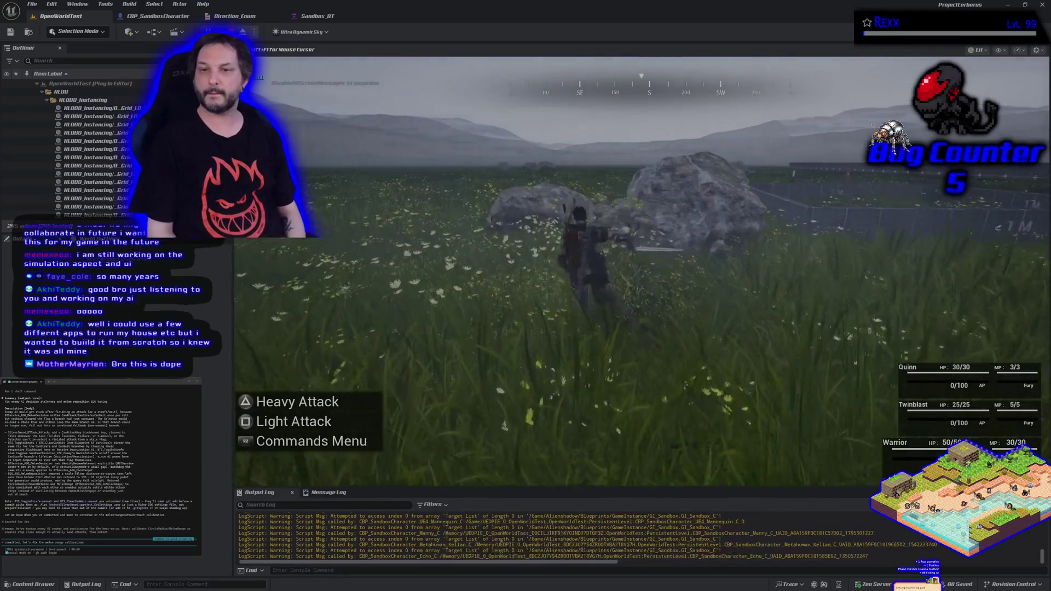
key("w")
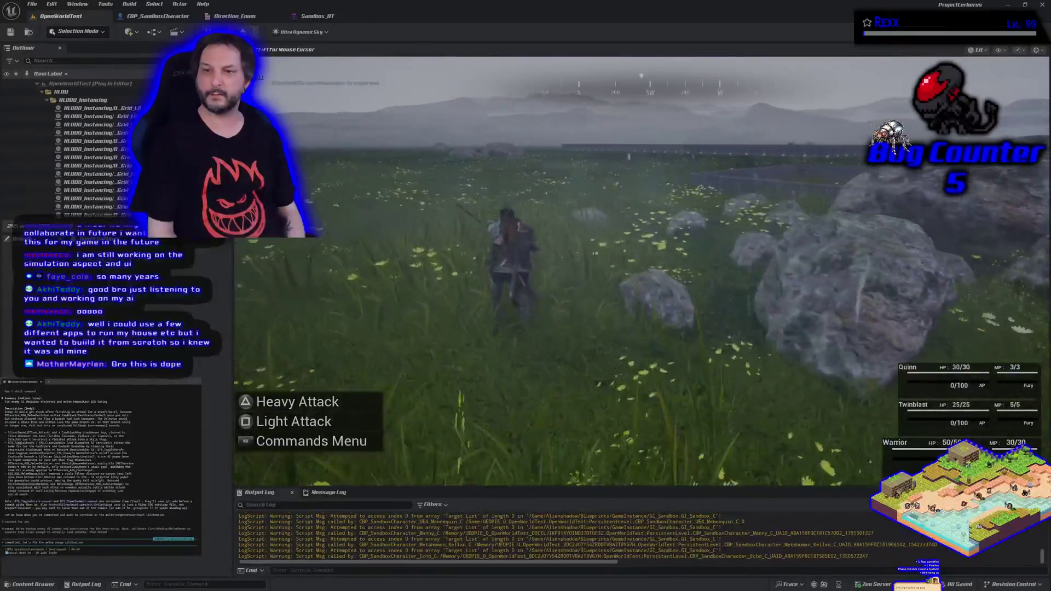
key("w")
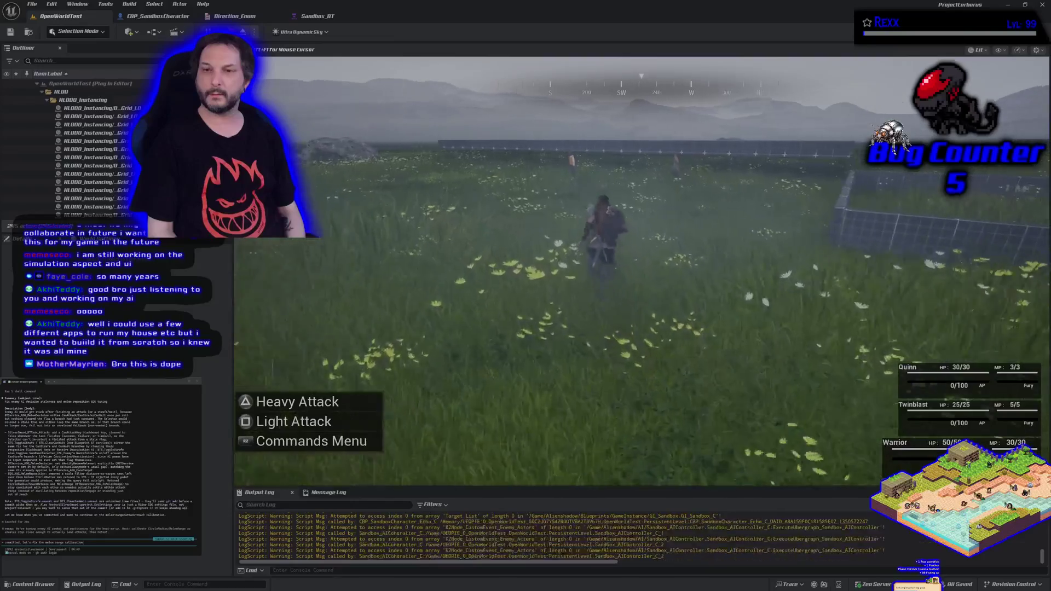
key("w")
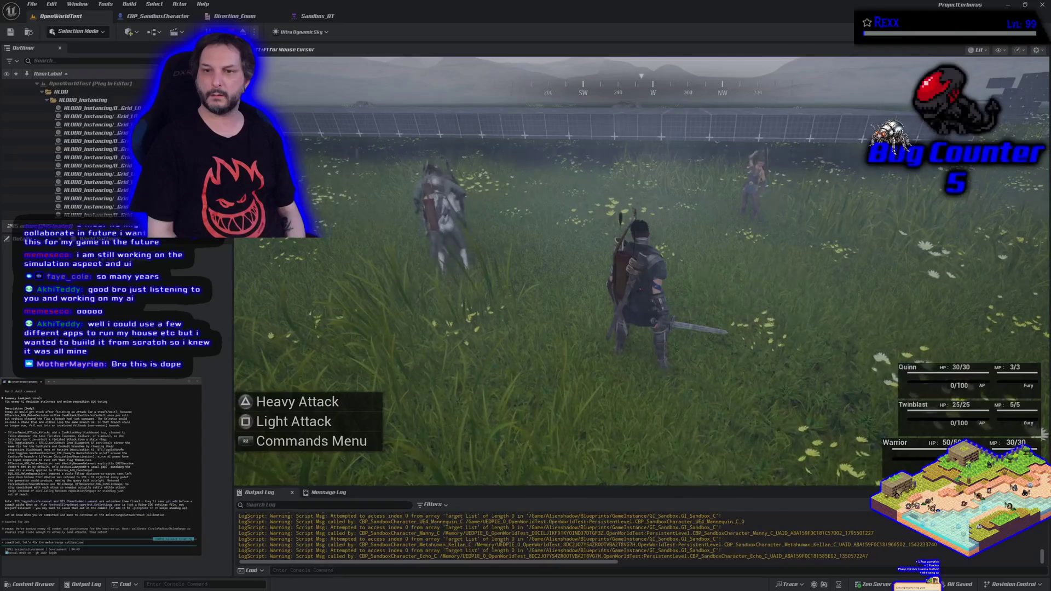
Use the party command menu to cast Fireball on the enemy Tyrone.
key("Tab")
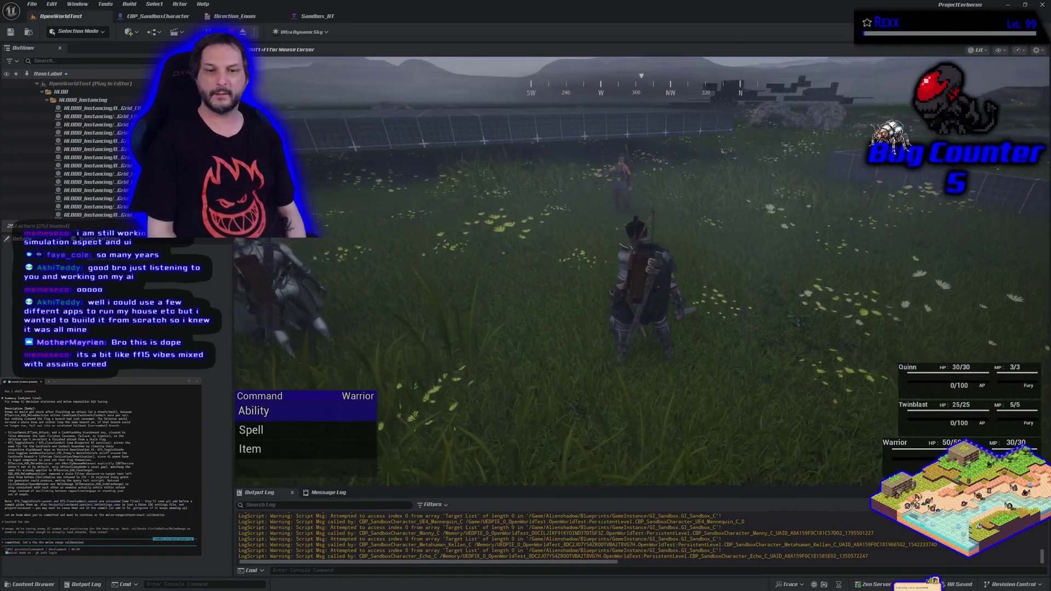
key("Down")
key("Down")
key("Up")
key("Return")
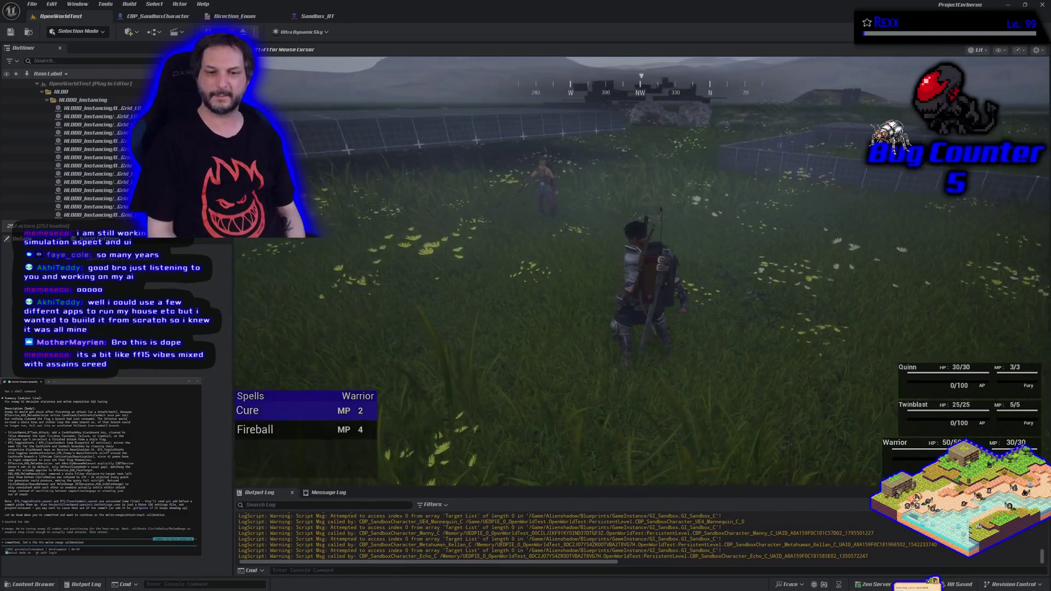
key("Down")
key("Return")
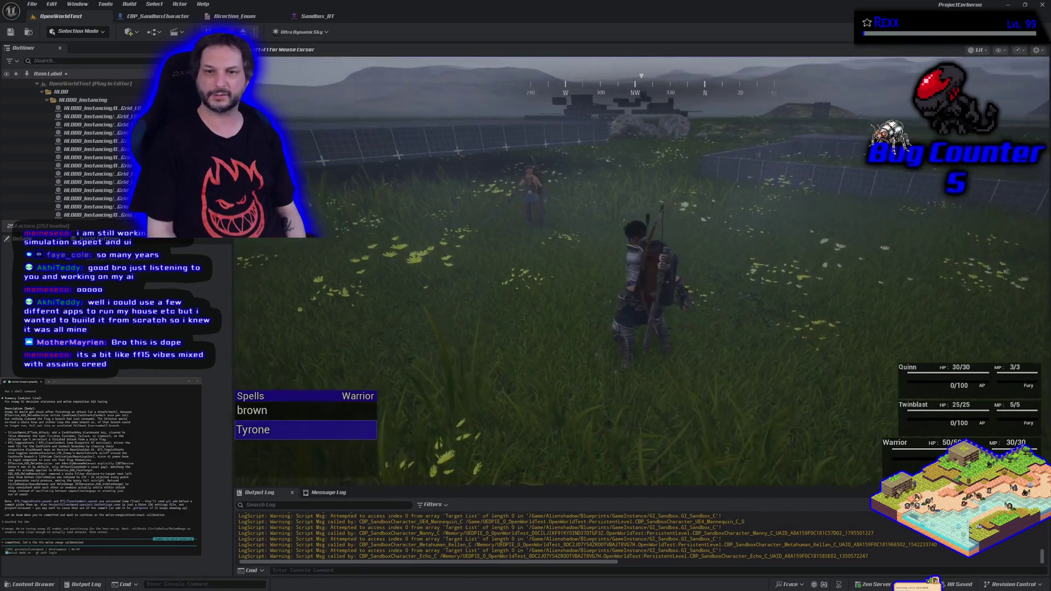
key("Down")
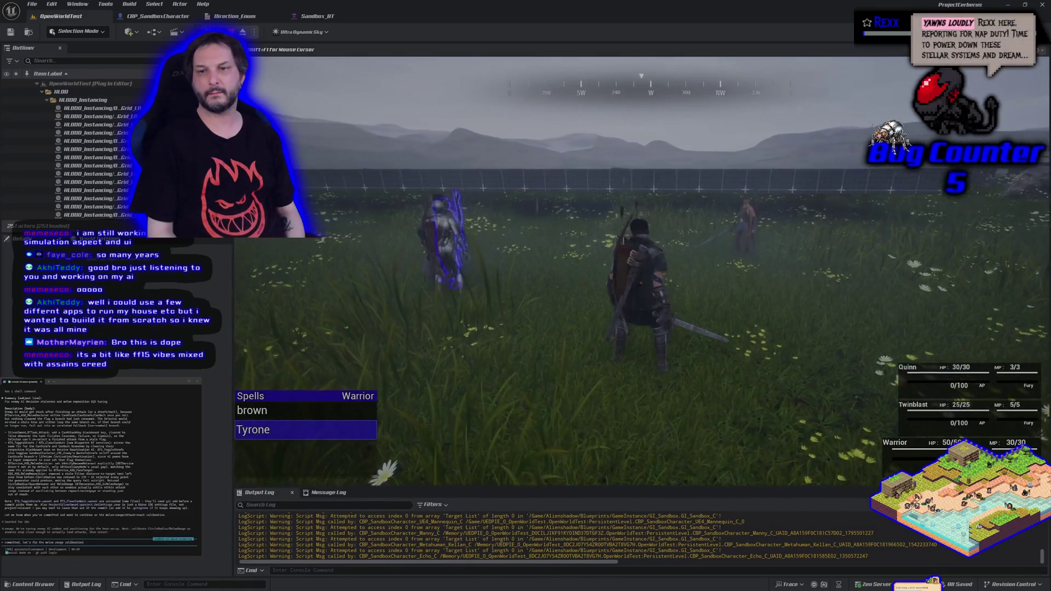
key("Up")
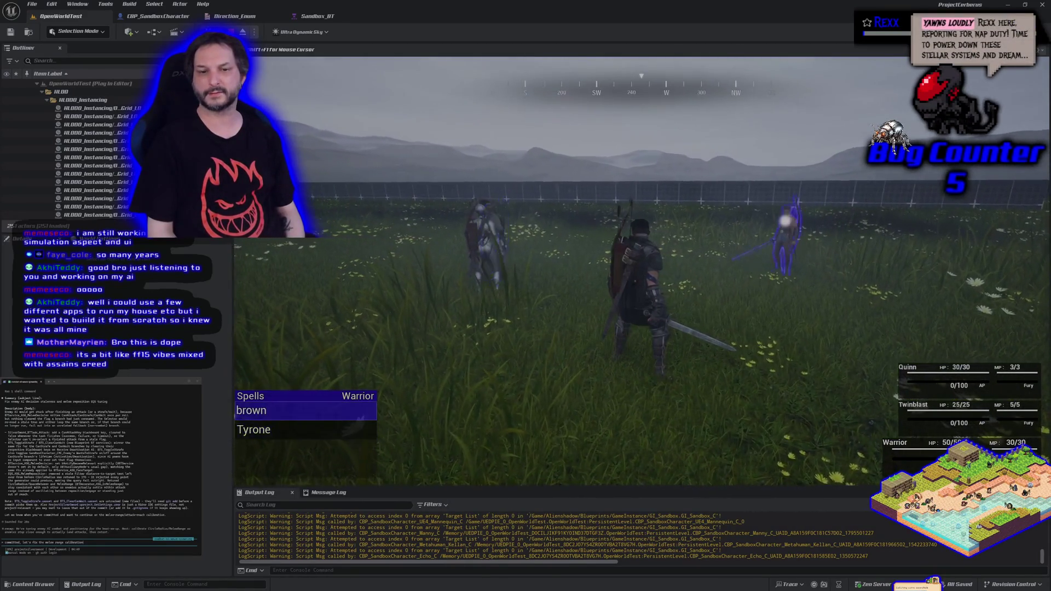
key("Down")
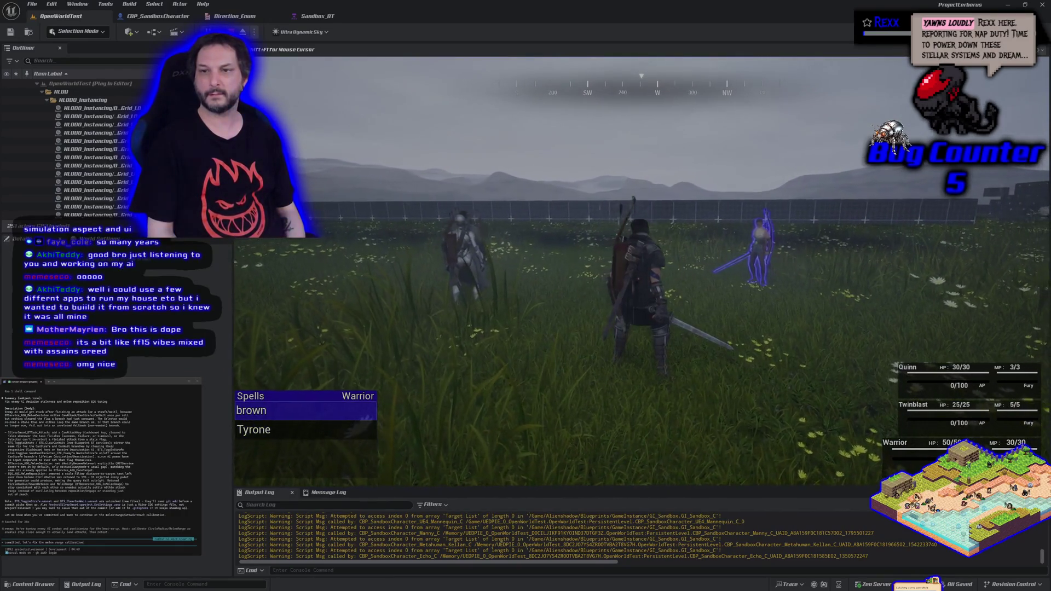
key("Return")
Cast two more Fireballs at the enemy, then stop the play-test.
key("Tab")
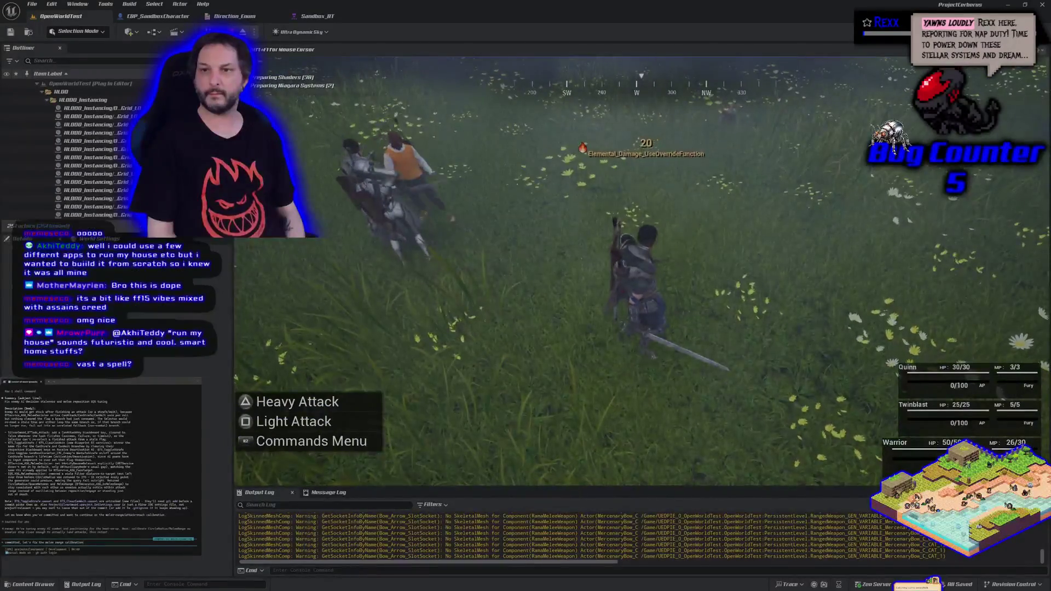
key("Return")
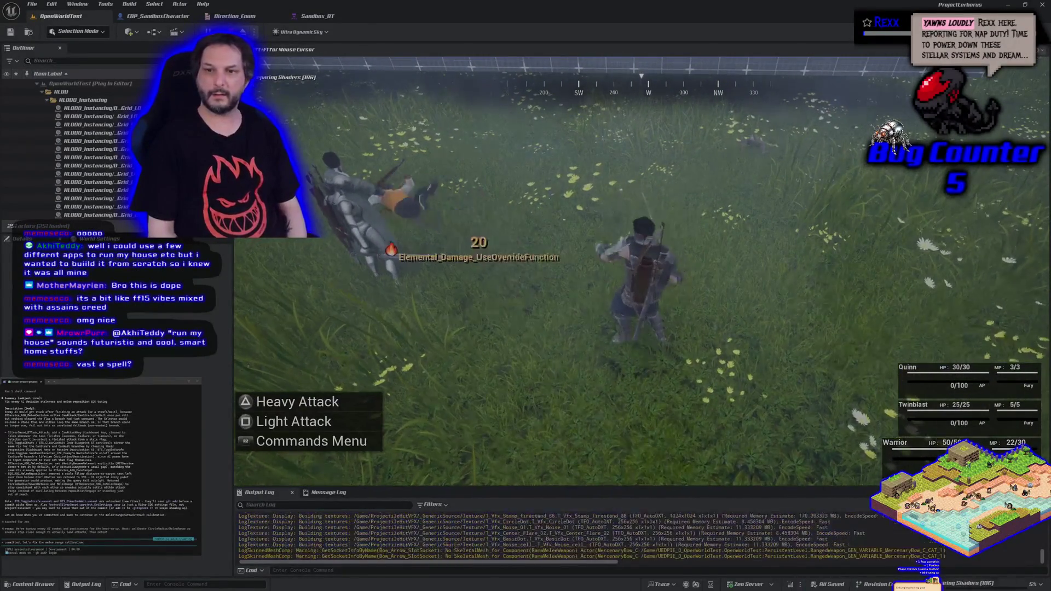
key("Tab")
key("Return")
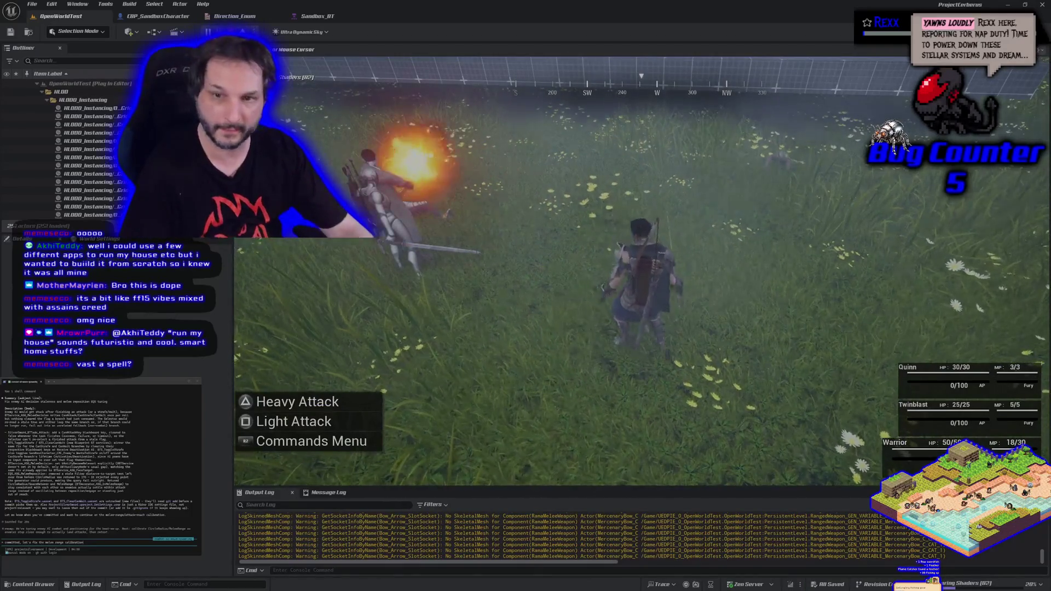
key("Escape")
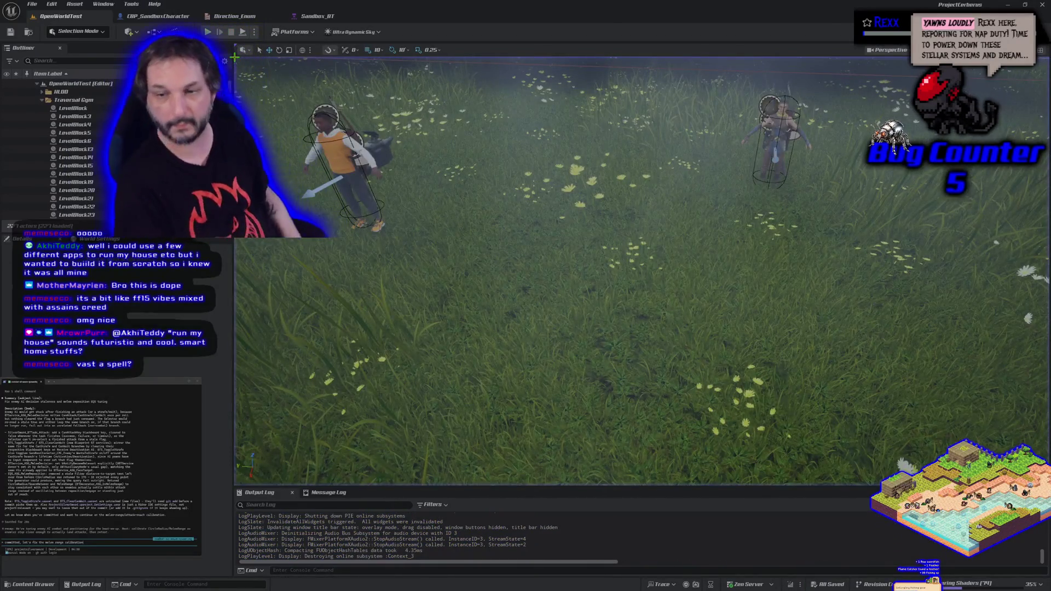
Start a new play-test and run the warrior through the meadow up to the enemies.
key("alt+p")
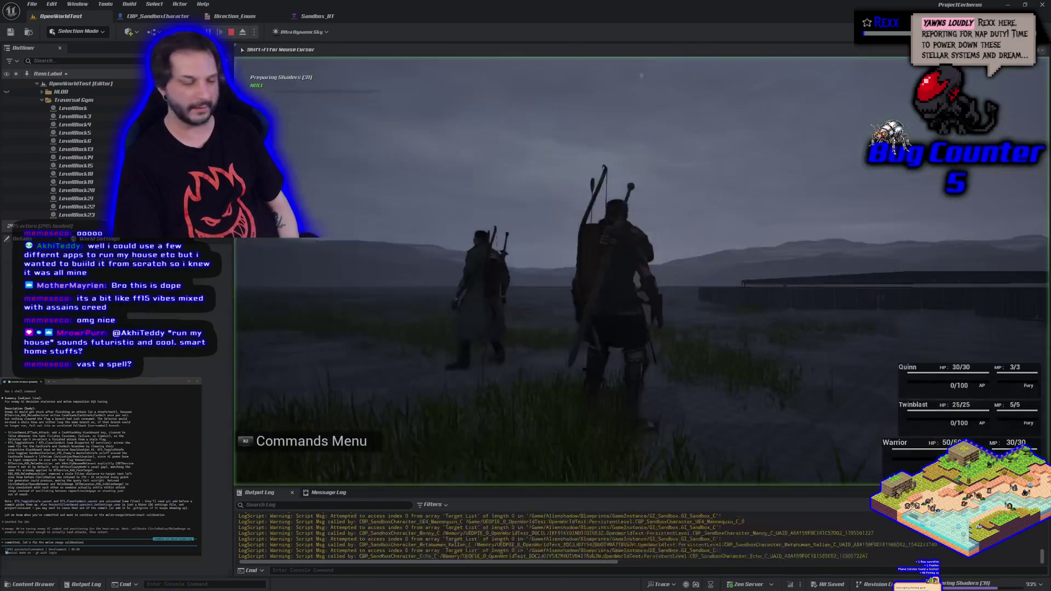
key("w")
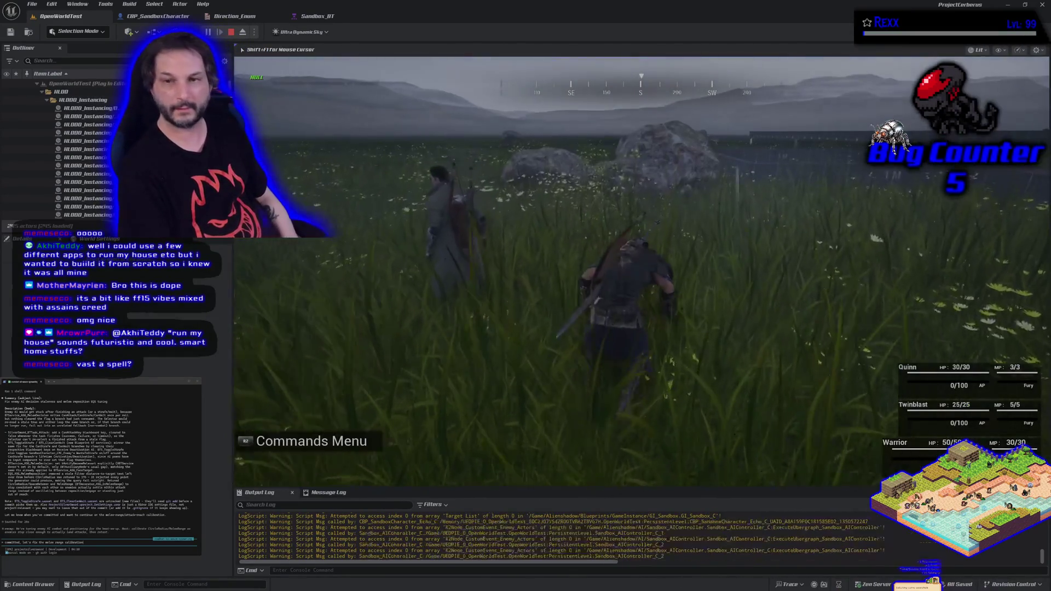
key("w")
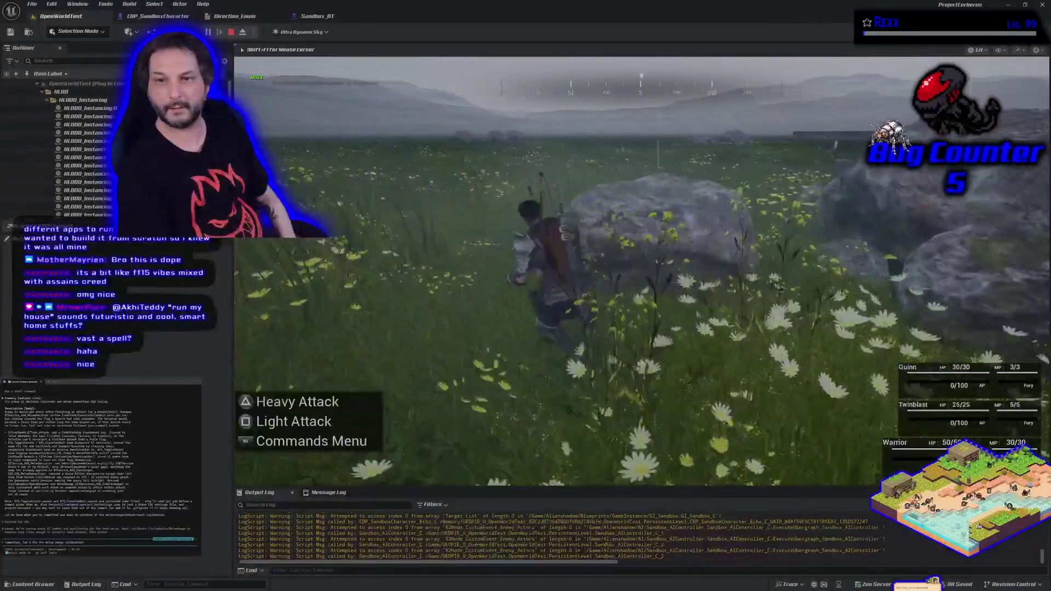
key("w")
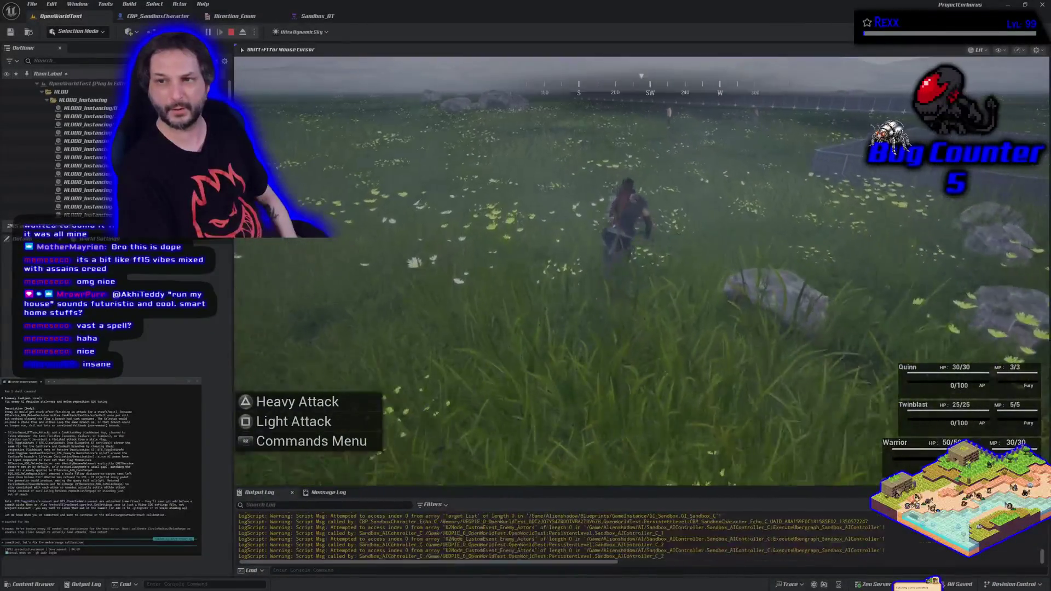
key("w")
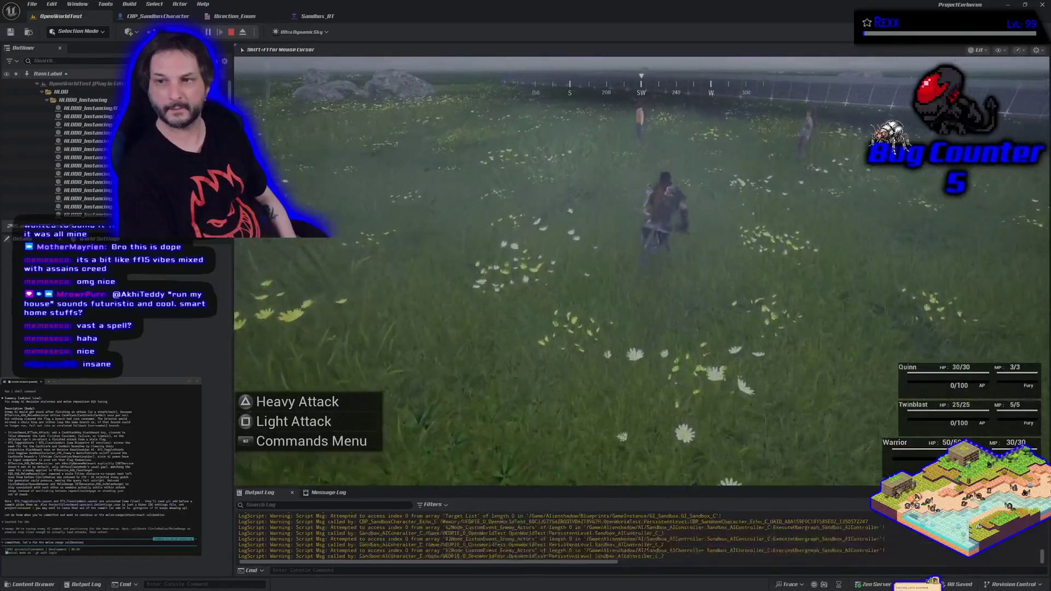
key("w")
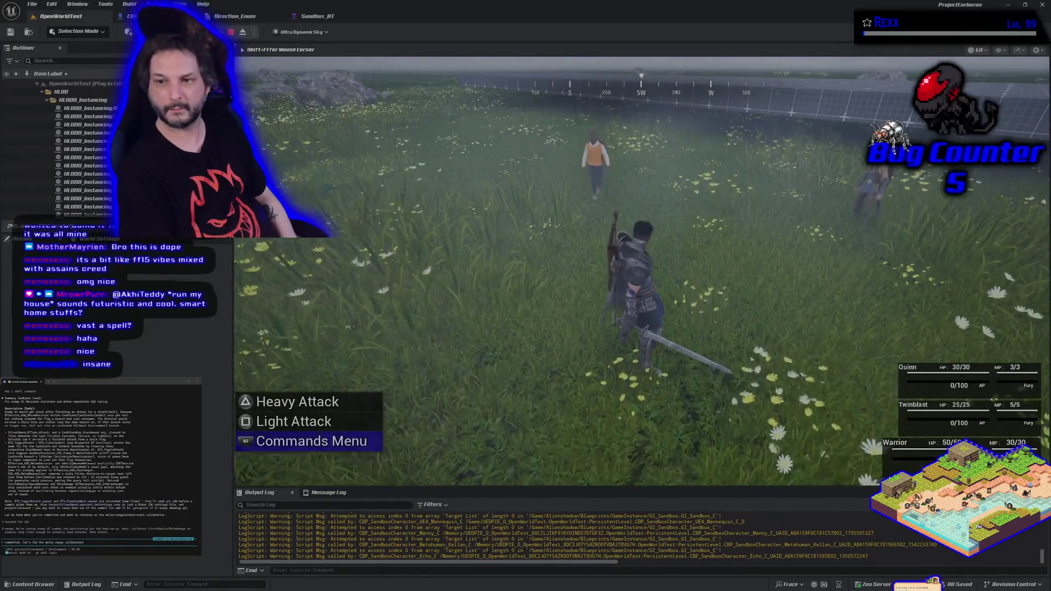
Cast the Fireball spell at an enemy target, then stop the play-test.
key("Return")
key("Down")
key("Return")
key("Down")
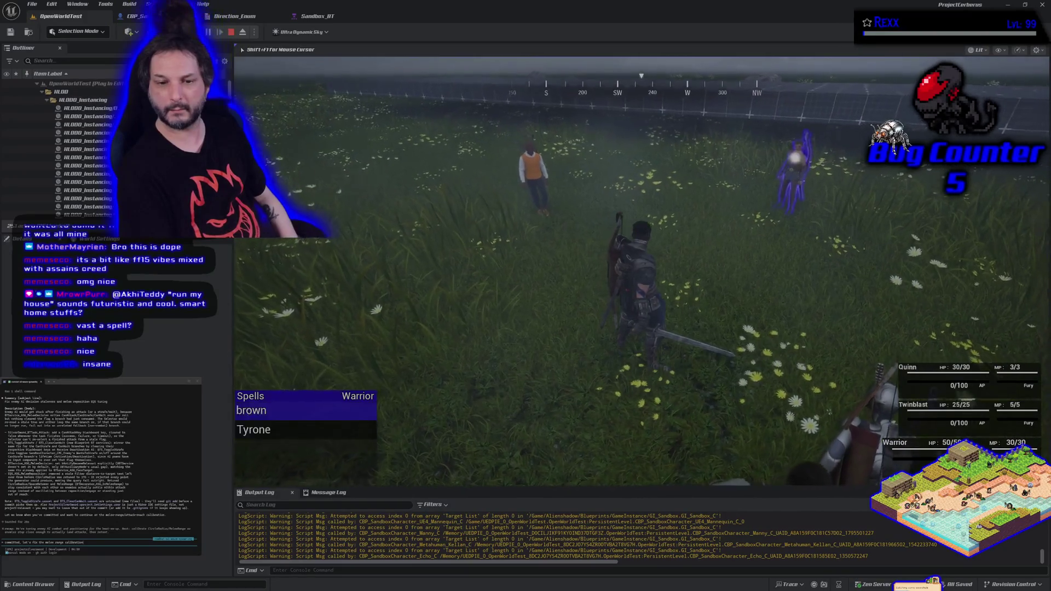
key("Return")
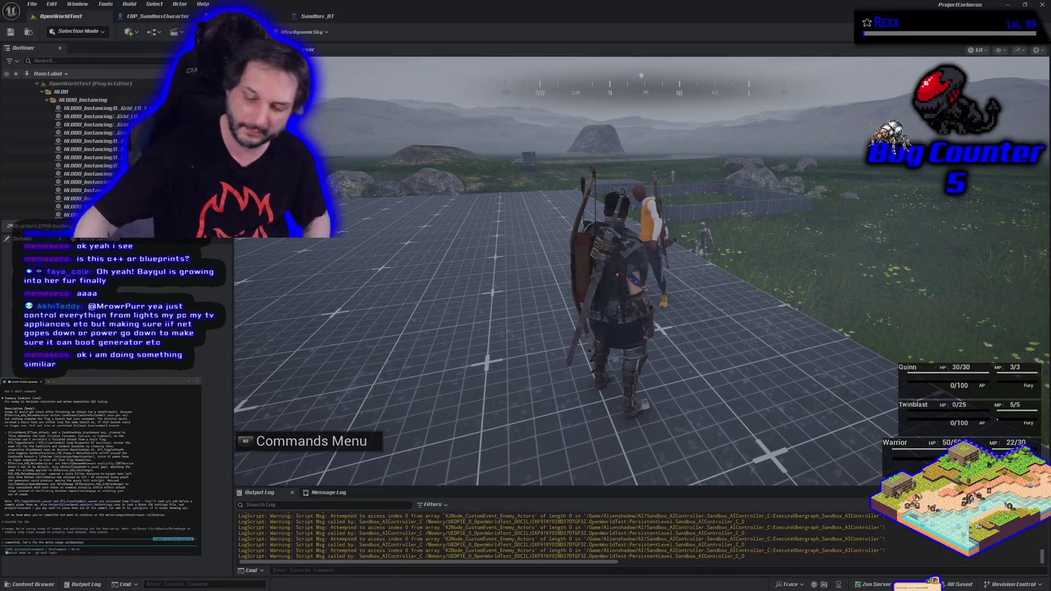
key("Escape")
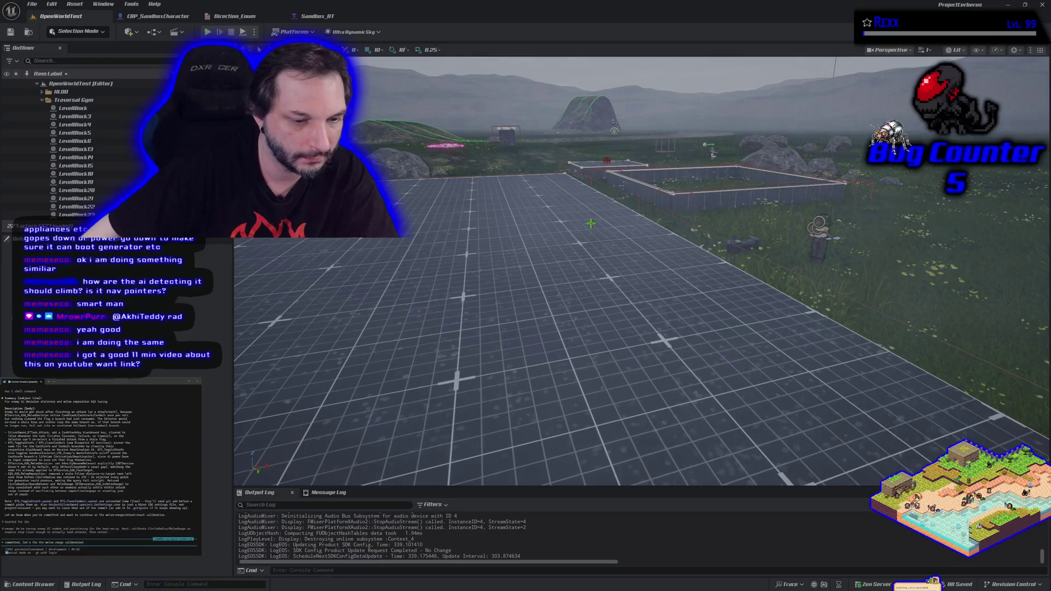
Close the Unreal Editor window.
left_click(1043, 5)
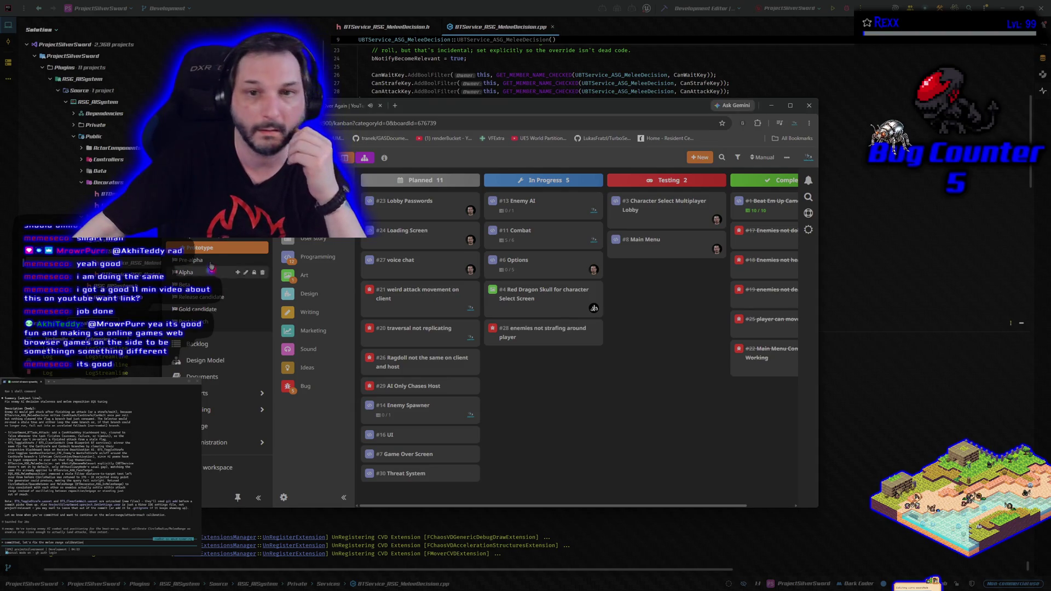
Close the music tab, then play 'Make Systems Not Games' full screen with English captions.
left_click(348, 105)
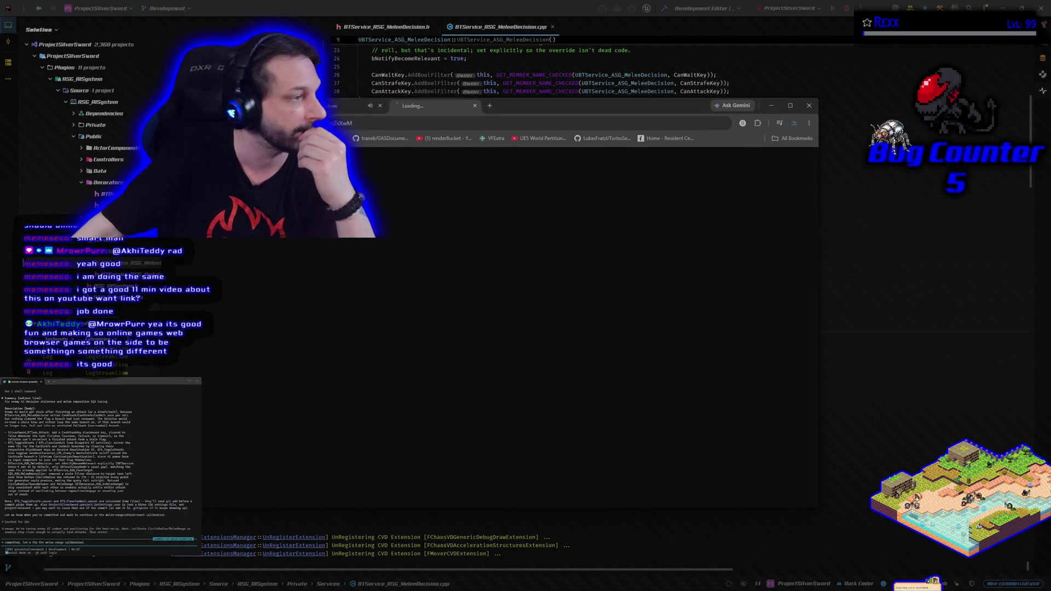
left_click(380, 106)
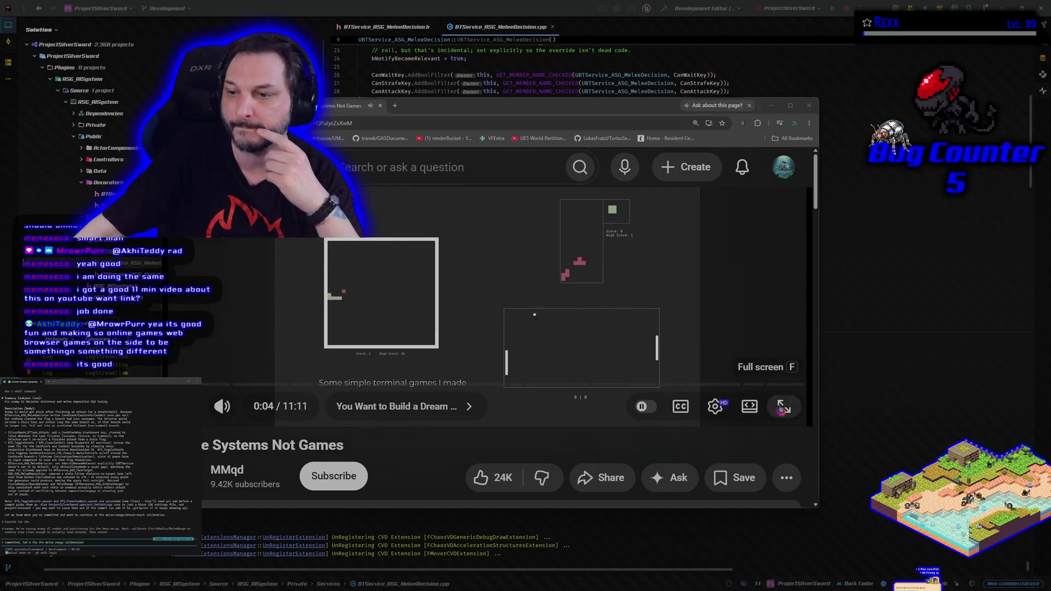
left_click(784, 406)
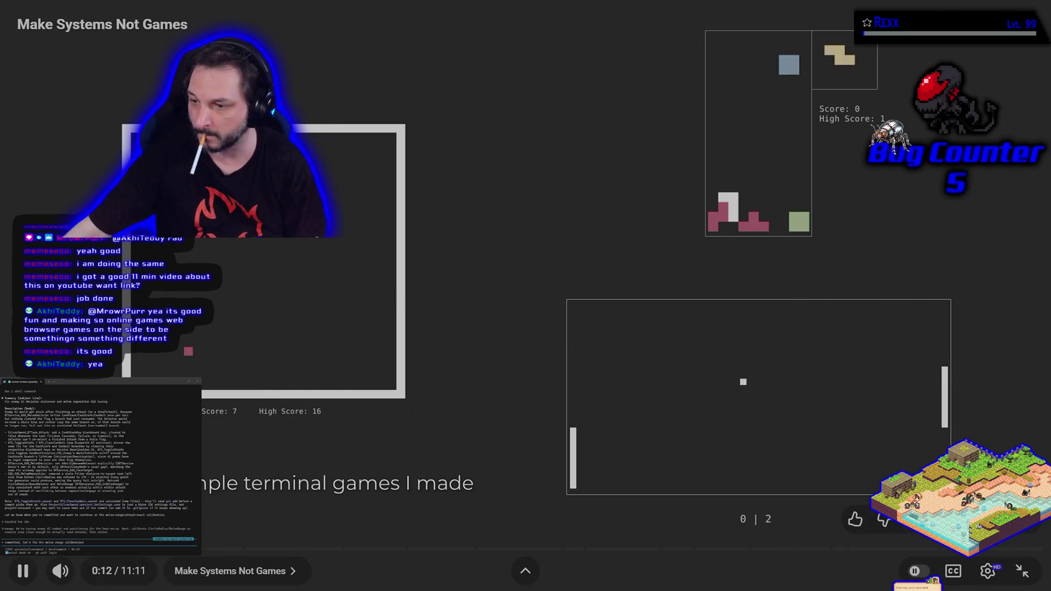
left_click(953, 571)
Rewind a few seconds, then pause and resume the video during the terminal-game demos.
key("Left")
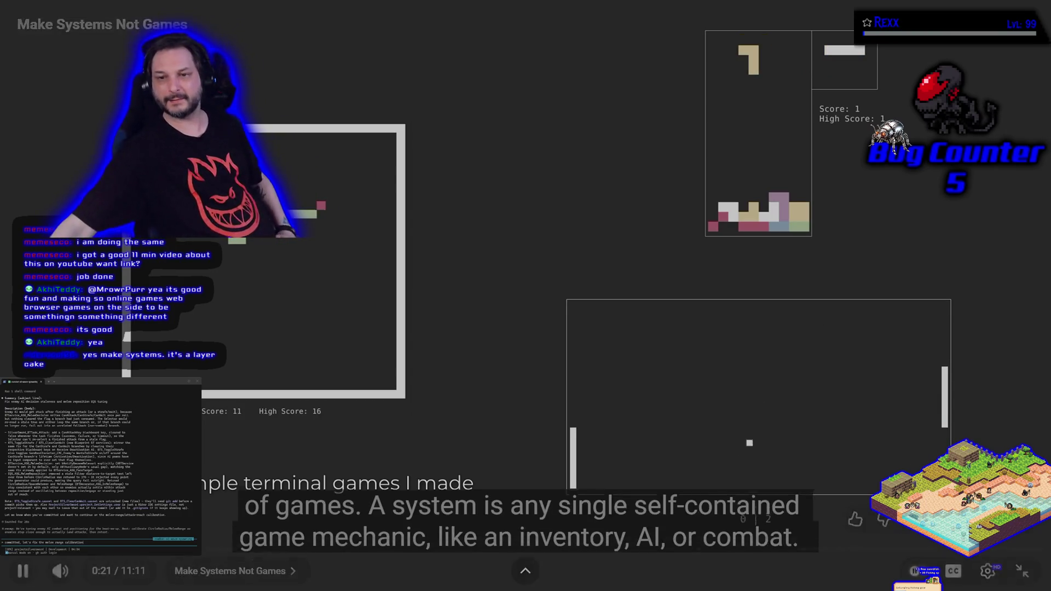
left_click(601, 296)
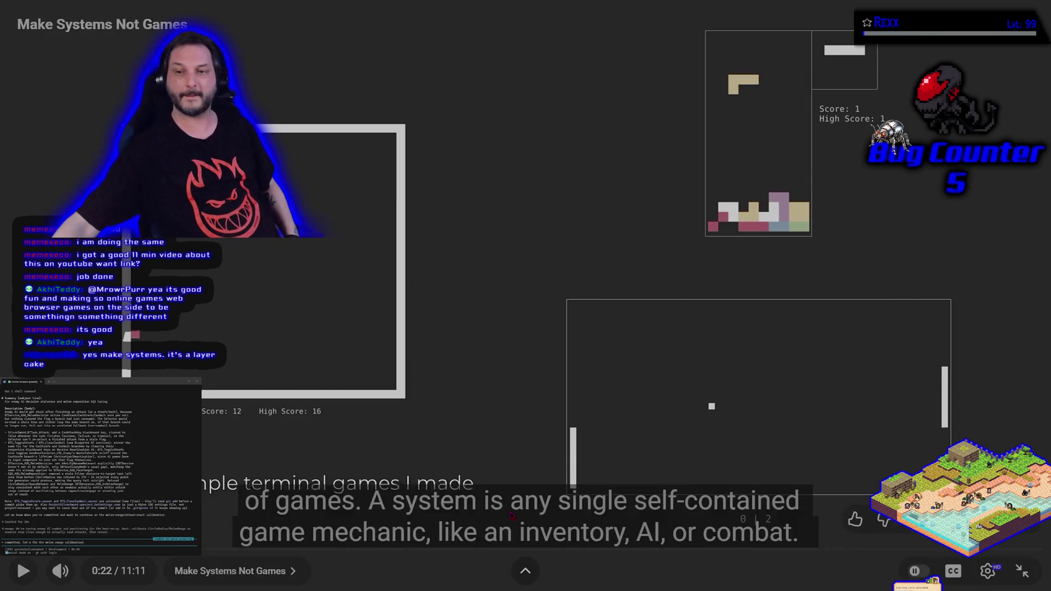
left_click(494, 343)
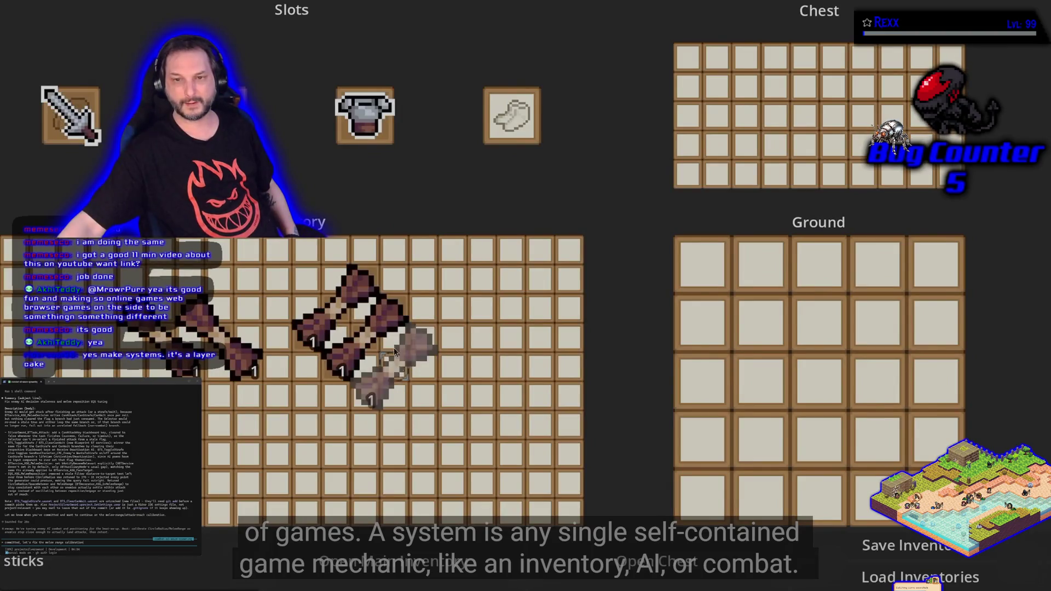
mouse_move(495, 344)
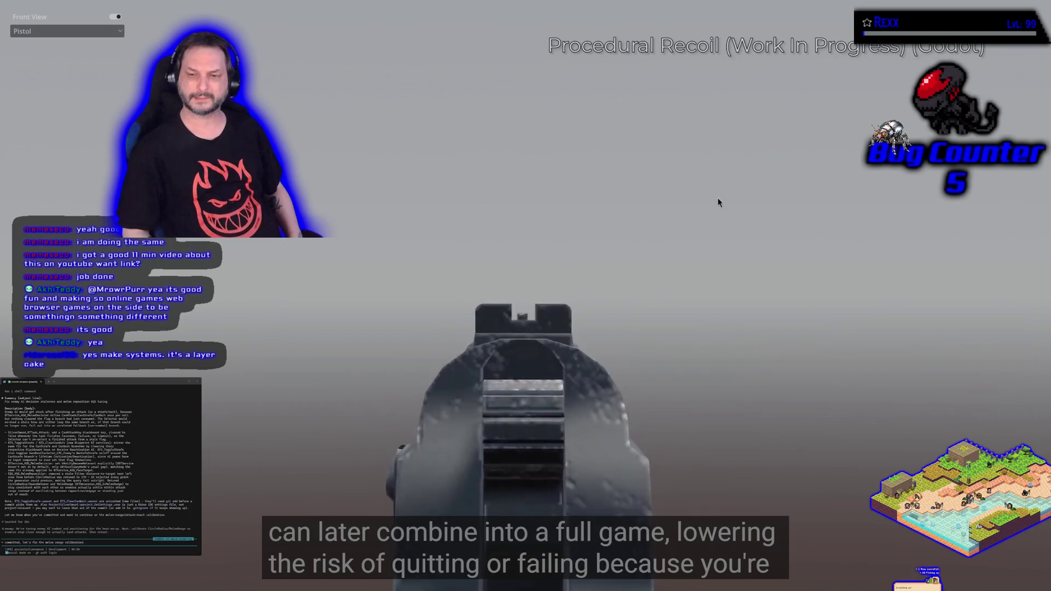
Keep the video running from the procedural recoil demo into the Godot road network generator section.
left_click(115, 16)
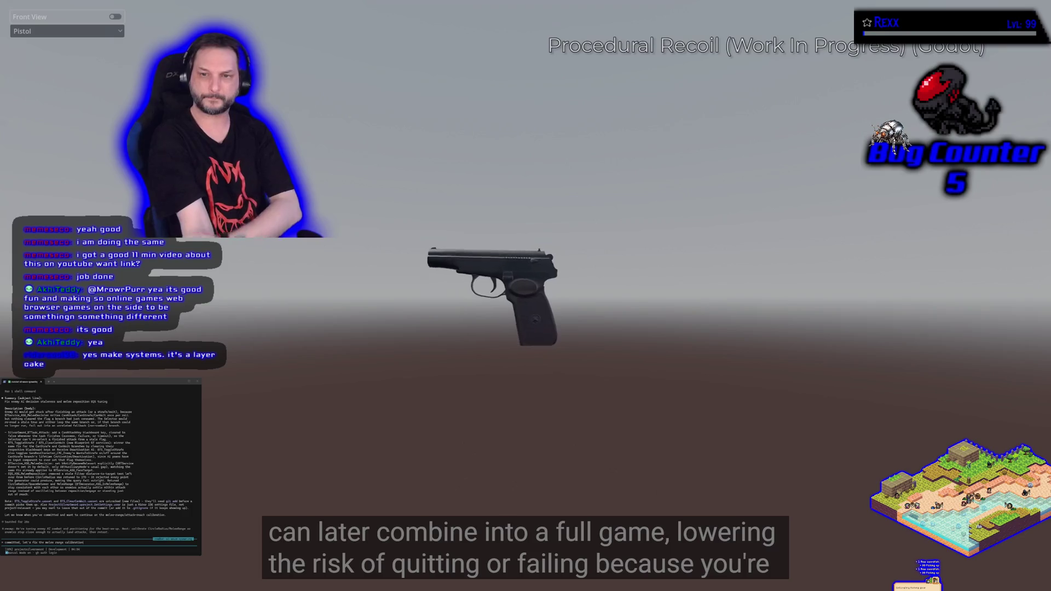
left_click(117, 34)
left_click(28, 55)
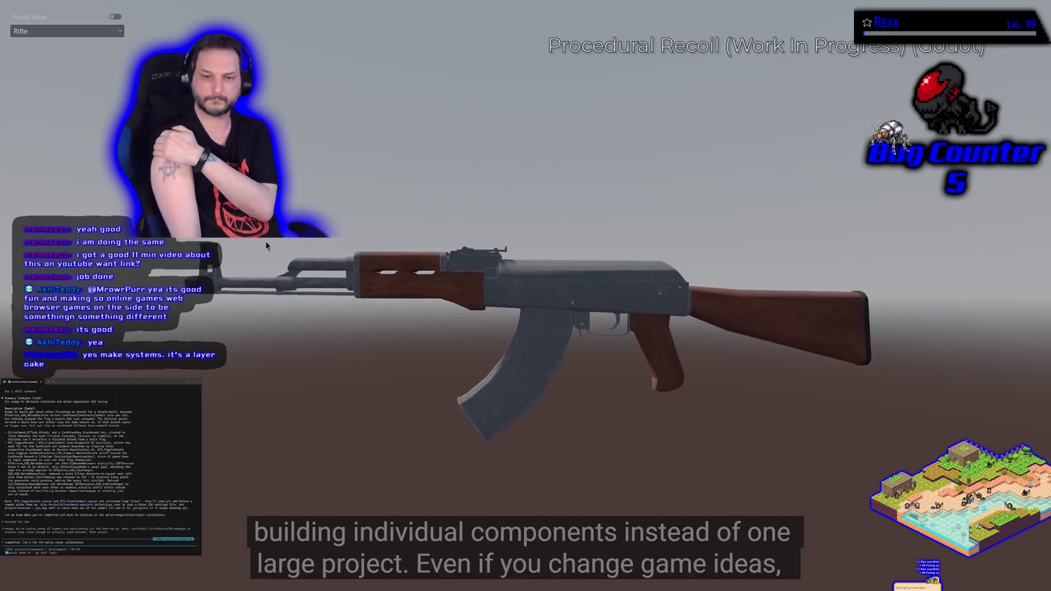
left_click(115, 17)
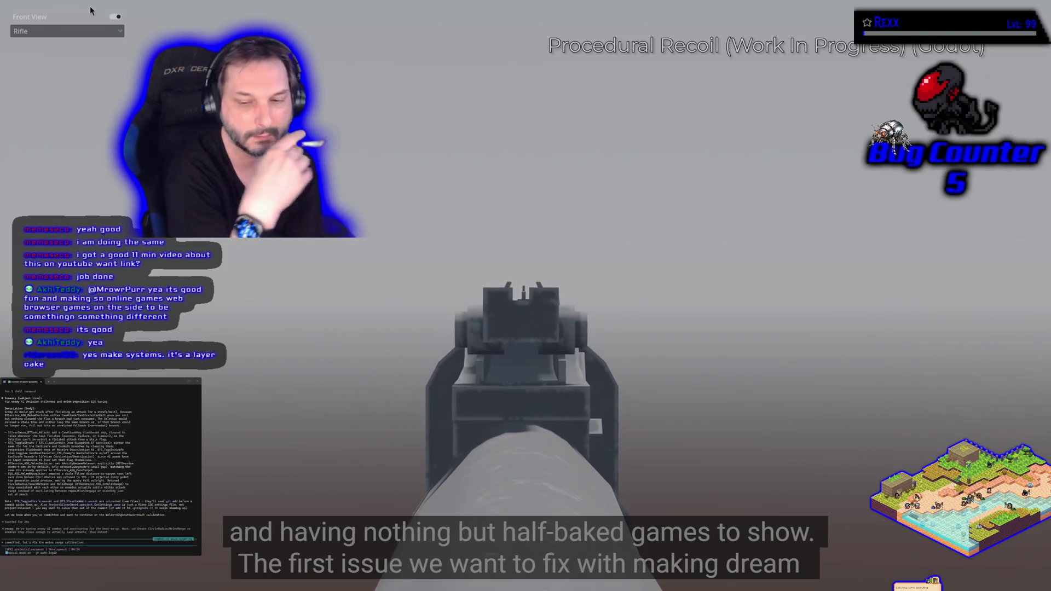
left_click(67, 31)
left_click(33, 52)
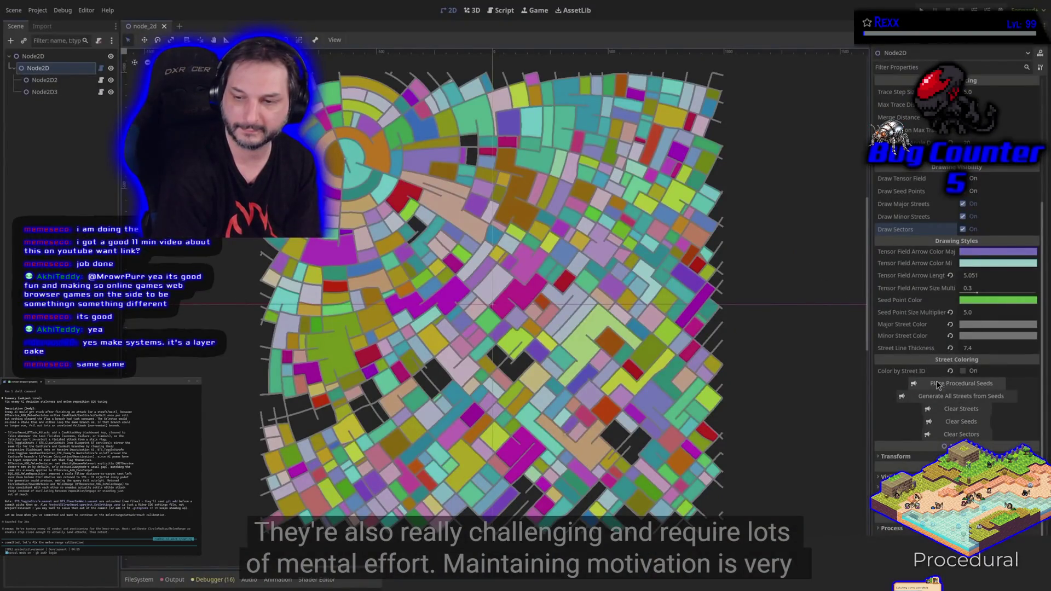
left_click(938, 385)
left_click(906, 401)
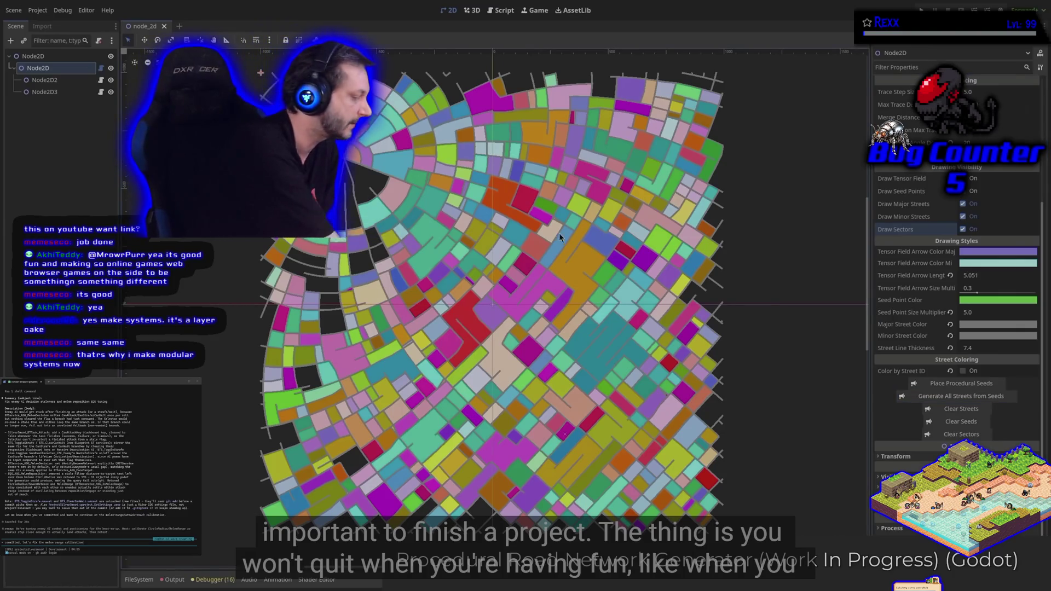
Follow the road network generator demo as the coloured sector map is toggled off and on.
left_click(963, 230)
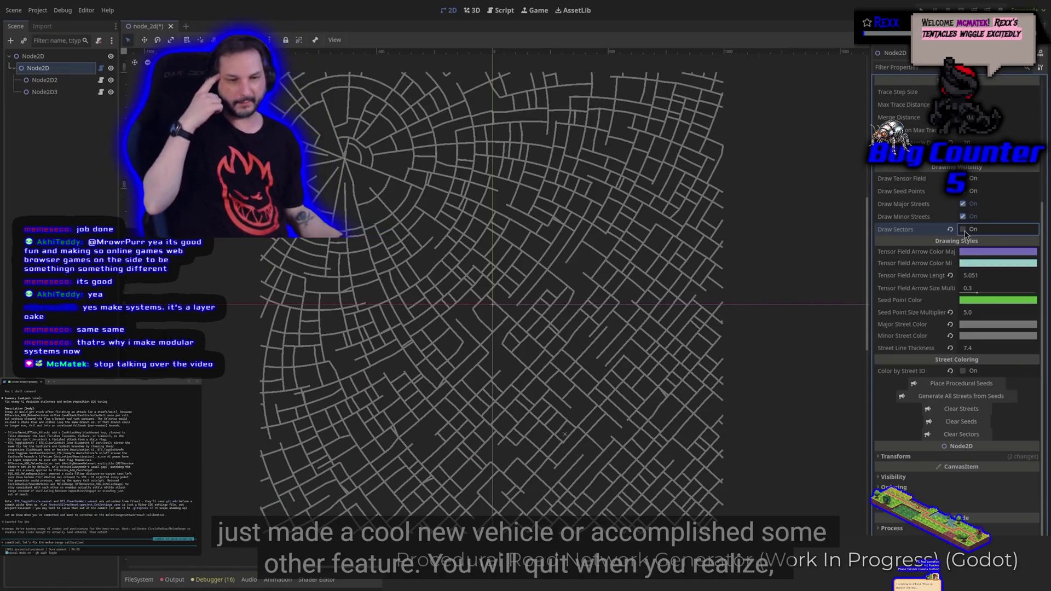
left_click(964, 230)
left_click(966, 221)
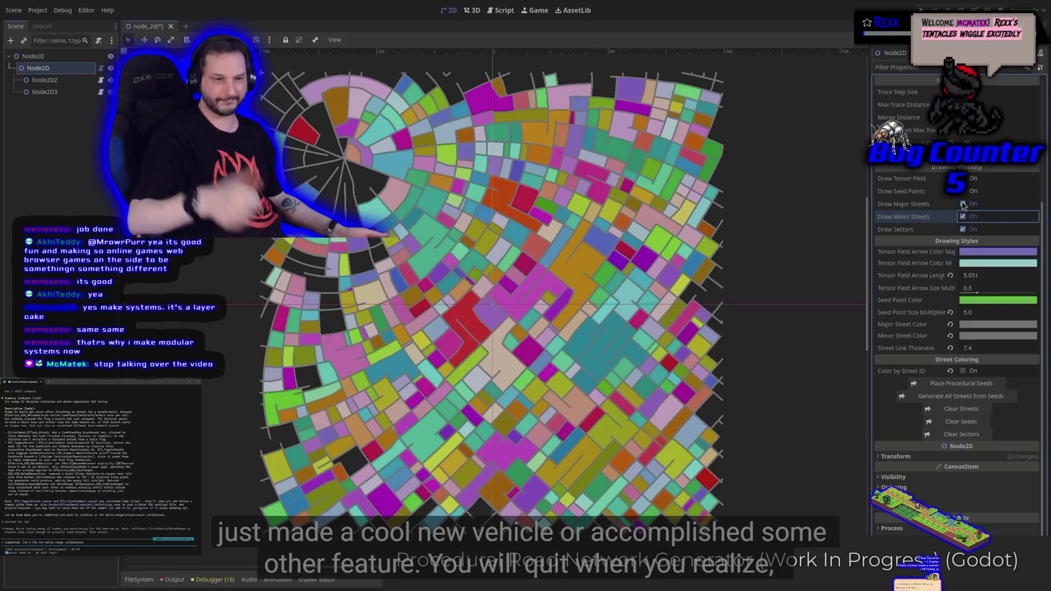
left_click(964, 205)
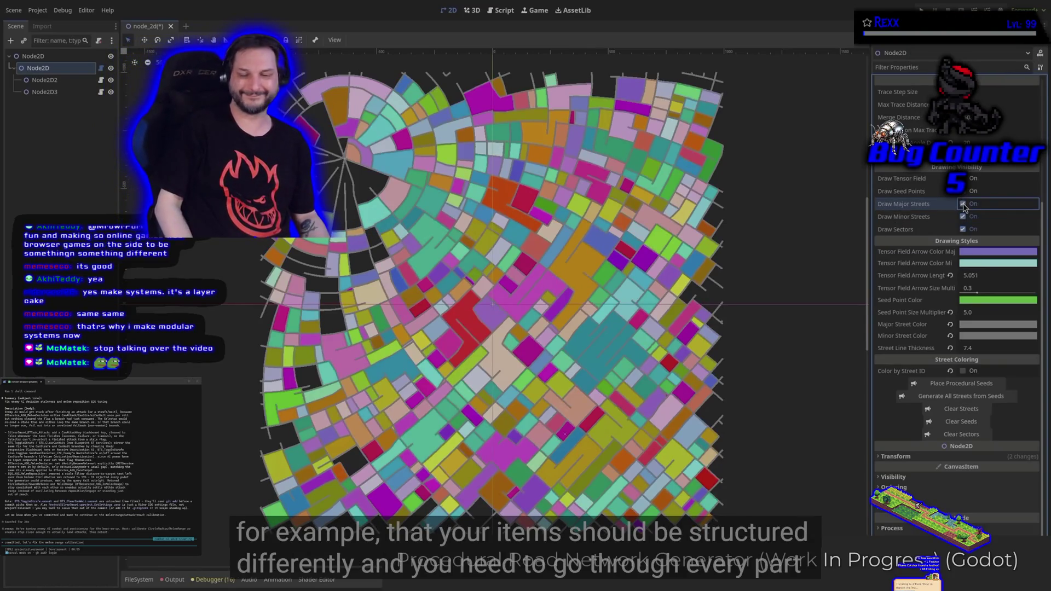
left_click(966, 196)
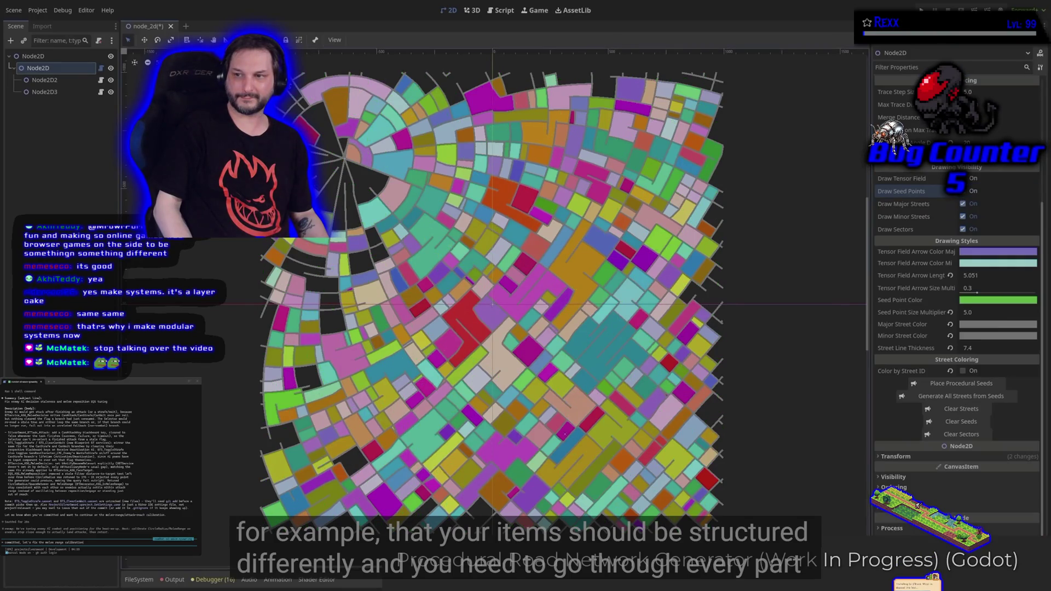
Continue through the map regeneration into the design-choices inventory replay.
left_click(74, 81)
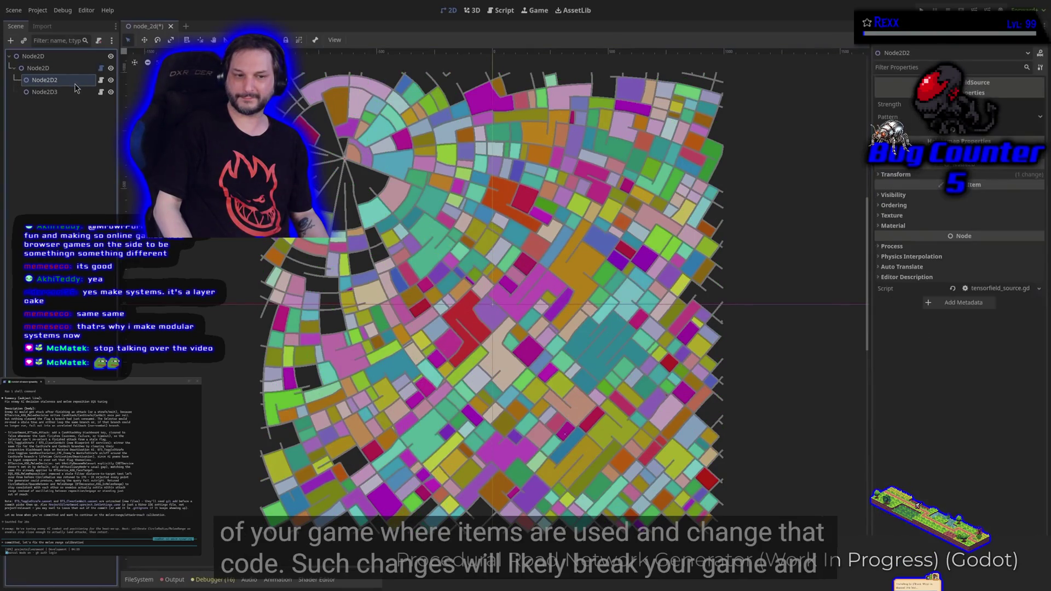
left_click_drag(346, 160, 427, 236)
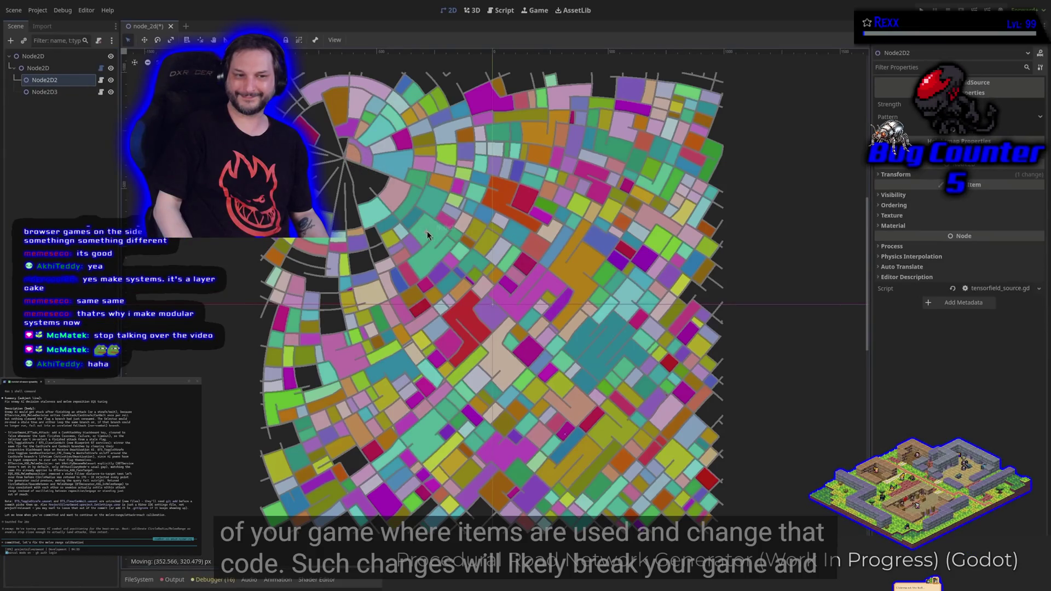
left_click(39, 68)
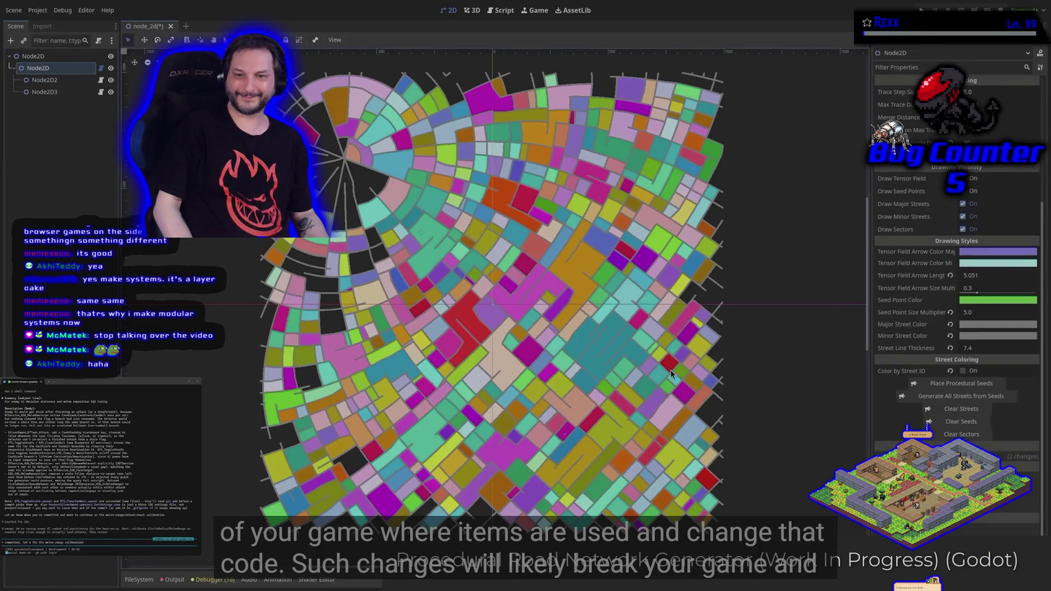
left_click(951, 385)
left_click(945, 398)
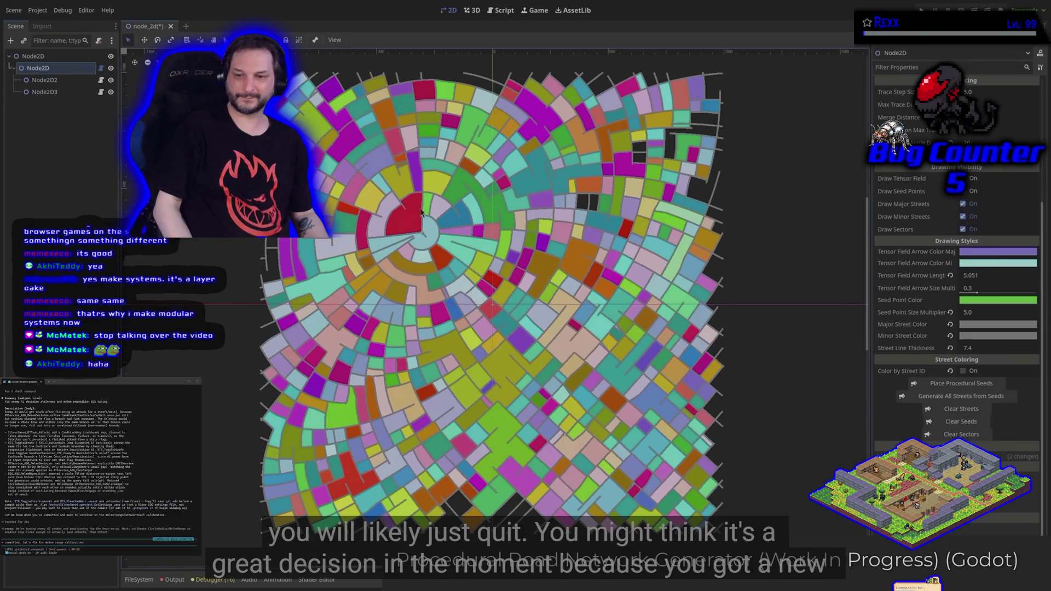
left_click(53, 93)
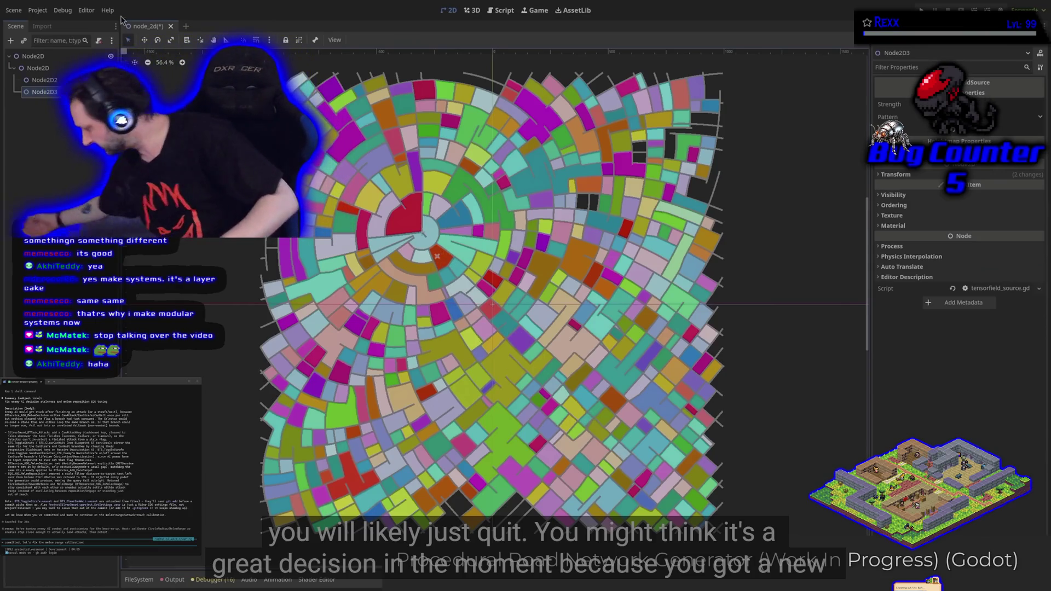
left_click(63, 68)
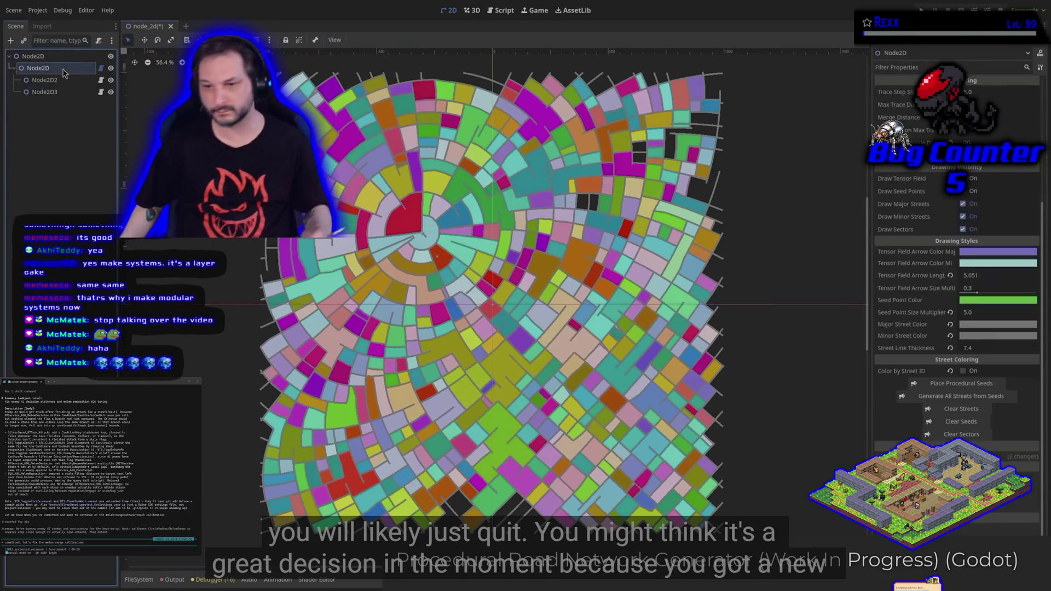
left_click(949, 386)
left_click(950, 398)
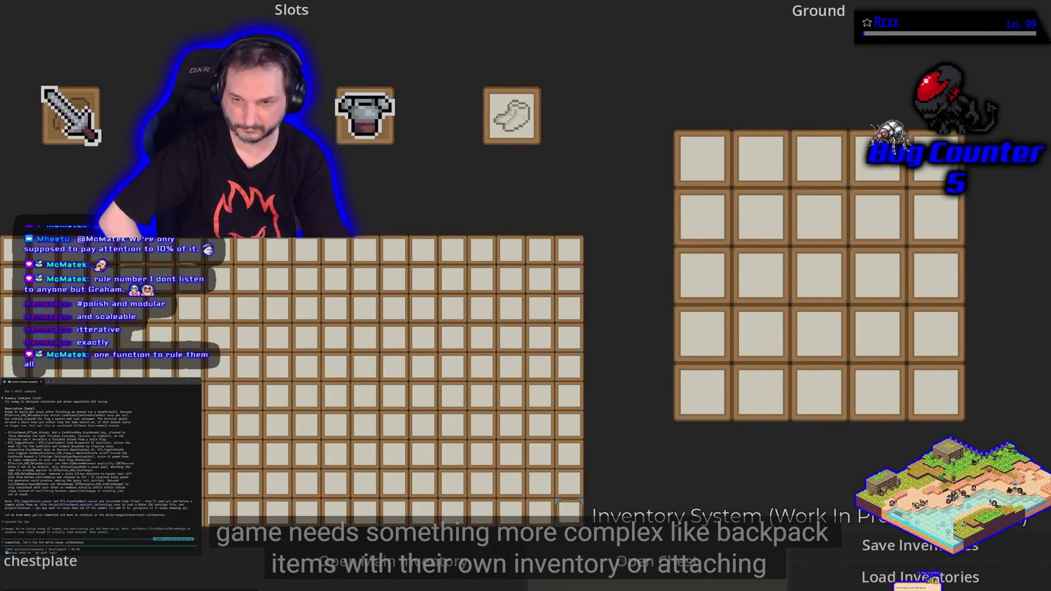
Enter 'sticks' and drag items around the inventory grids during the demo.
type("sticks")
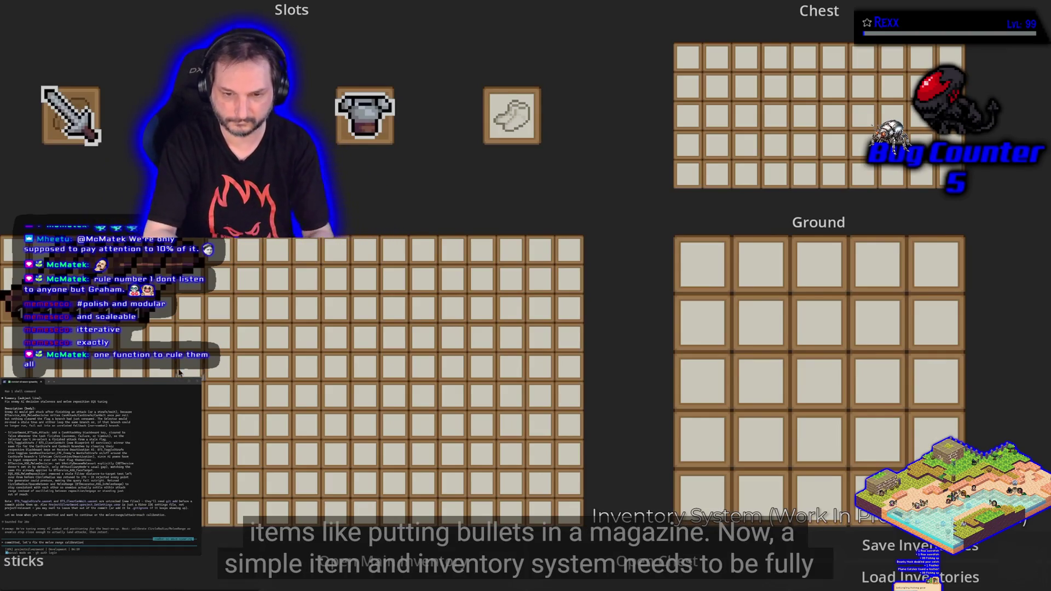
key("Return")
mouse_move(365, 310)
left_mouse_down()
mouse_move(482, 377)
mouse_move(320, 338)
mouse_move(233, 345)
left_mouse_up()
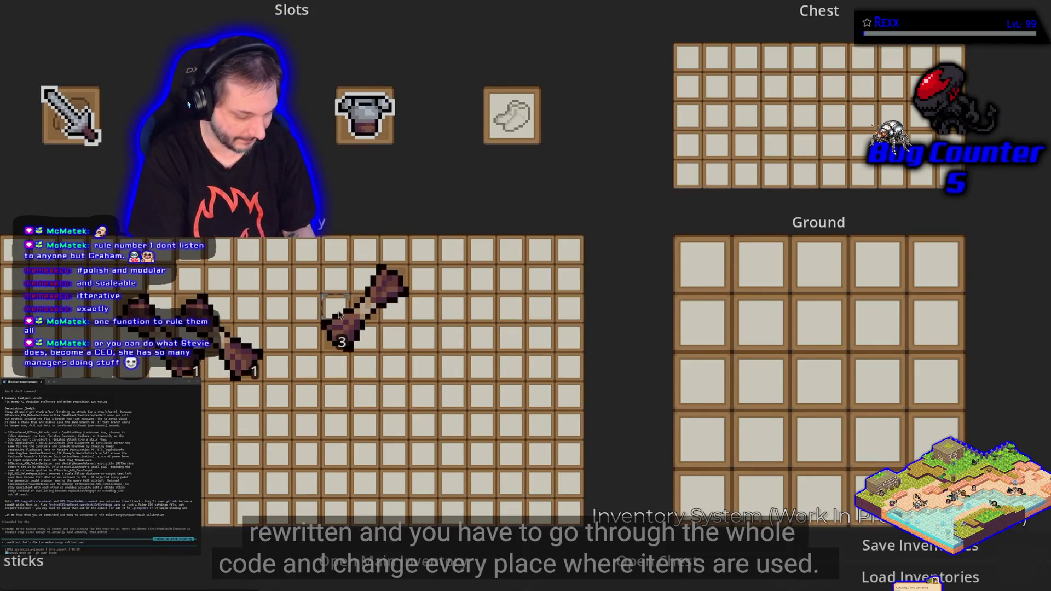
left_click_drag(340, 319, 344, 321)
mouse_move(271, 316)
left_mouse_down()
mouse_move(351, 326)
mouse_move(422, 314)
mouse_move(575, 235)
mouse_move(706, 124)
left_mouse_up()
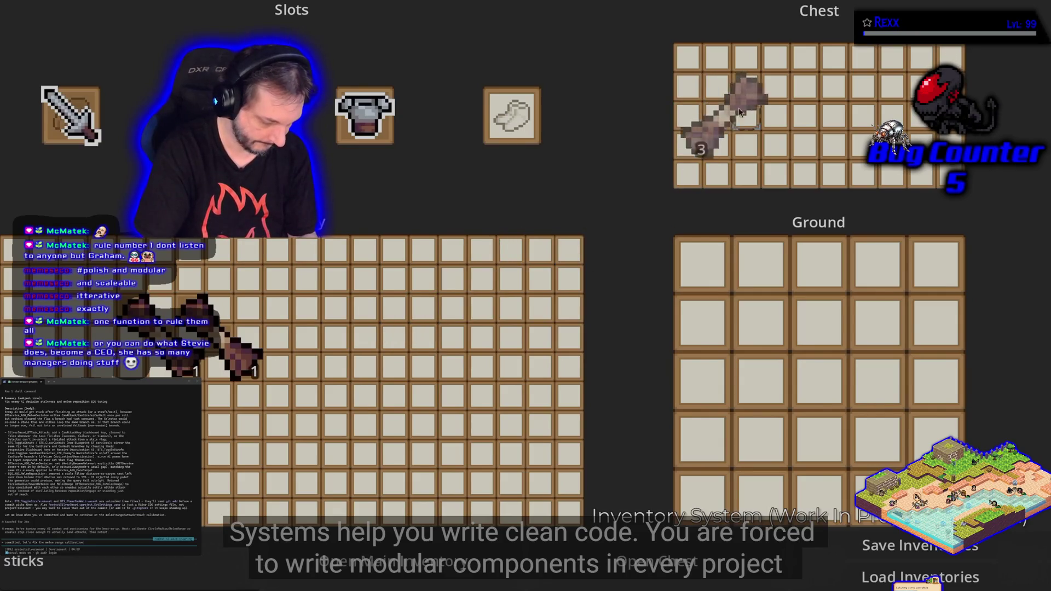
mouse_move(71, 116)
left_mouse_down()
mouse_move(164, 192)
mouse_move(336, 364)
mouse_move(336, 338)
left_mouse_up()
mouse_move(241, 350)
left_mouse_down()
mouse_move(235, 307)
mouse_move(270, 293)
left_mouse_up()
mouse_move(356, 367)
left_mouse_down()
mouse_move(327, 318)
mouse_move(257, 290)
mouse_move(352, 293)
mouse_move(223, 340)
mouse_move(238, 297)
mouse_move(384, 351)
mouse_move(241, 304)
mouse_move(356, 334)
left_mouse_up()
mouse_move(364, 115)
left_mouse_down()
mouse_move(417, 230)
mouse_move(482, 334)
left_mouse_up()
mouse_move(355, 338)
left_mouse_down()
mouse_move(441, 307)
mouse_move(464, 327)
mouse_move(345, 328)
left_mouse_up()
Keep moving items between inventory slots until the Advanced Sky Shader section, then leave full screen.
left_click(220, 560)
type("leaf")
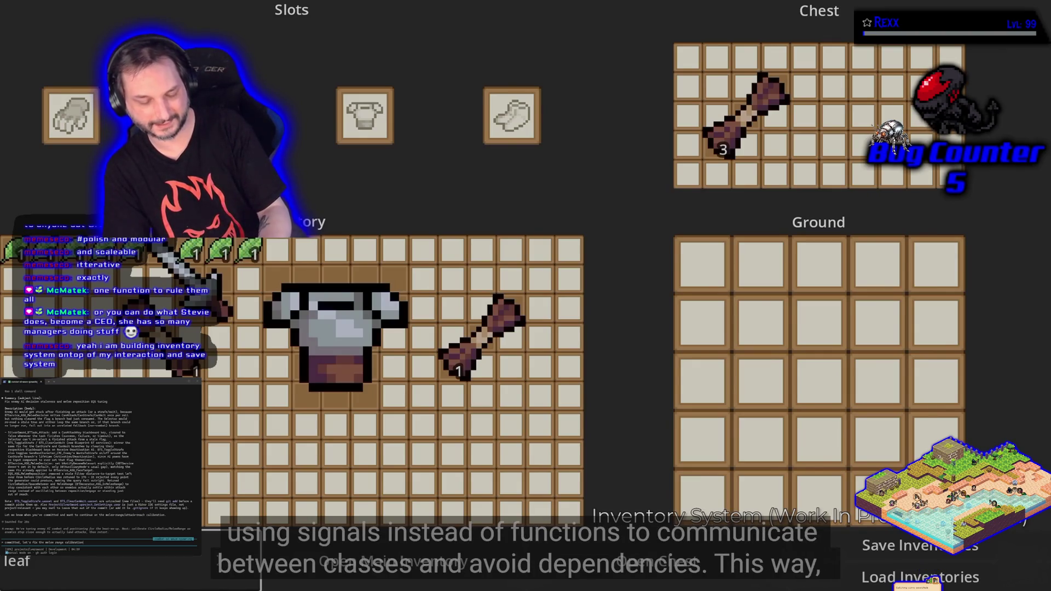
left_click(312, 256)
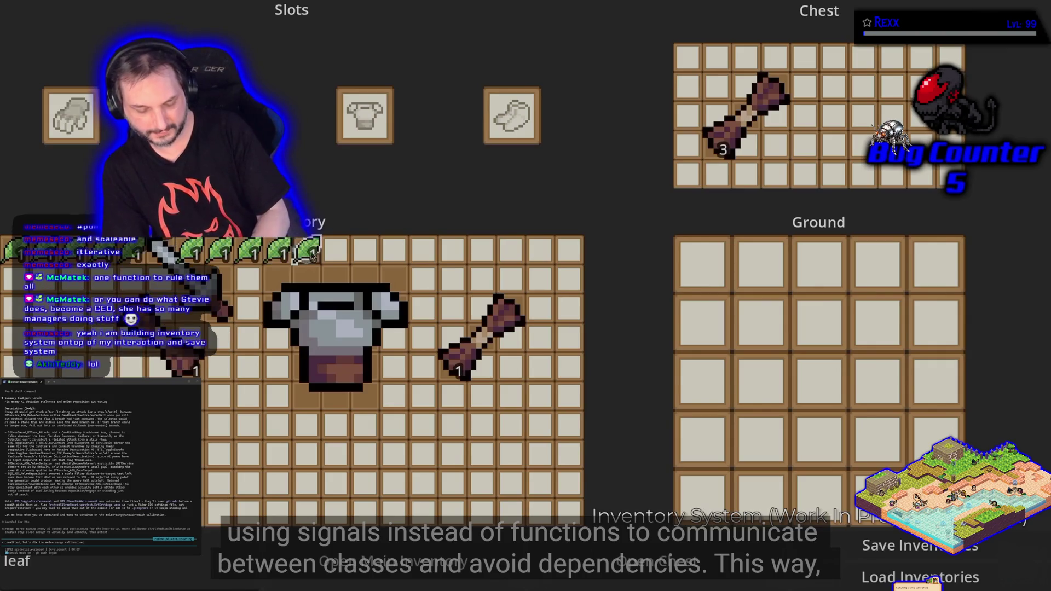
double_click(257, 249)
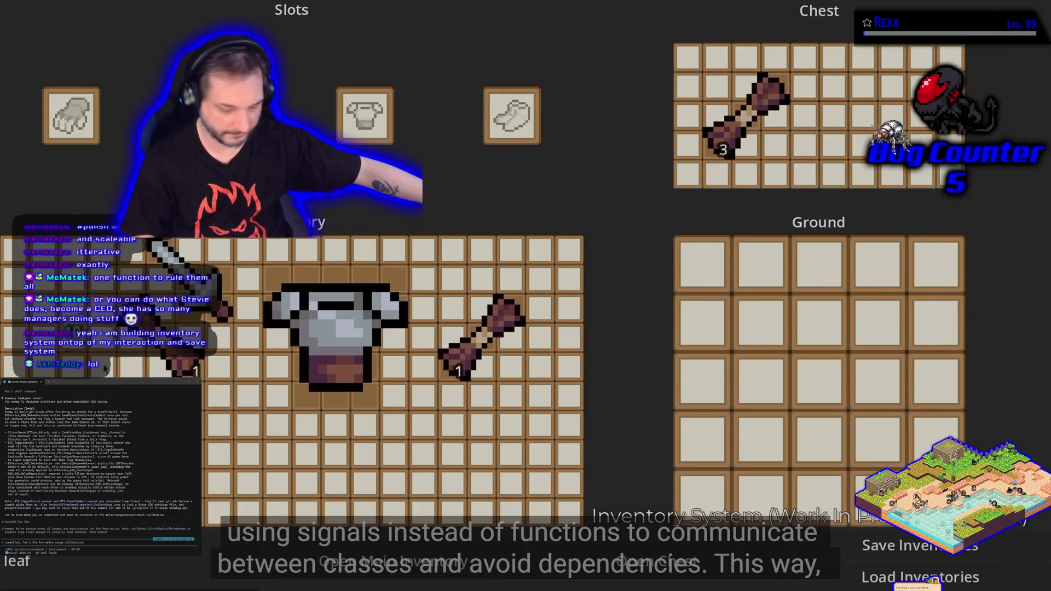
left_click_drag(486, 410, 703, 324)
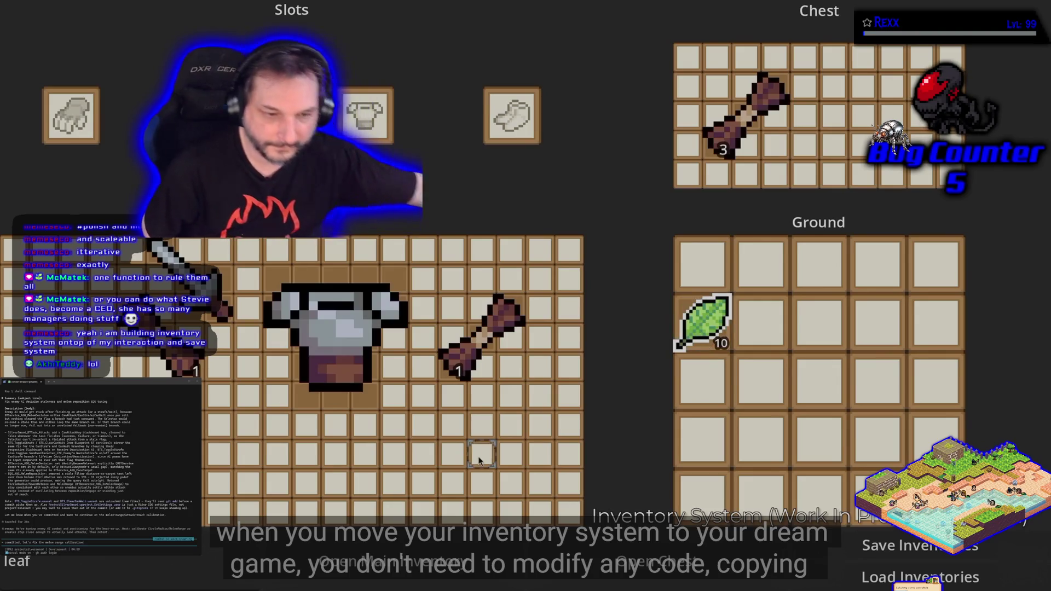
left_click(451, 553)
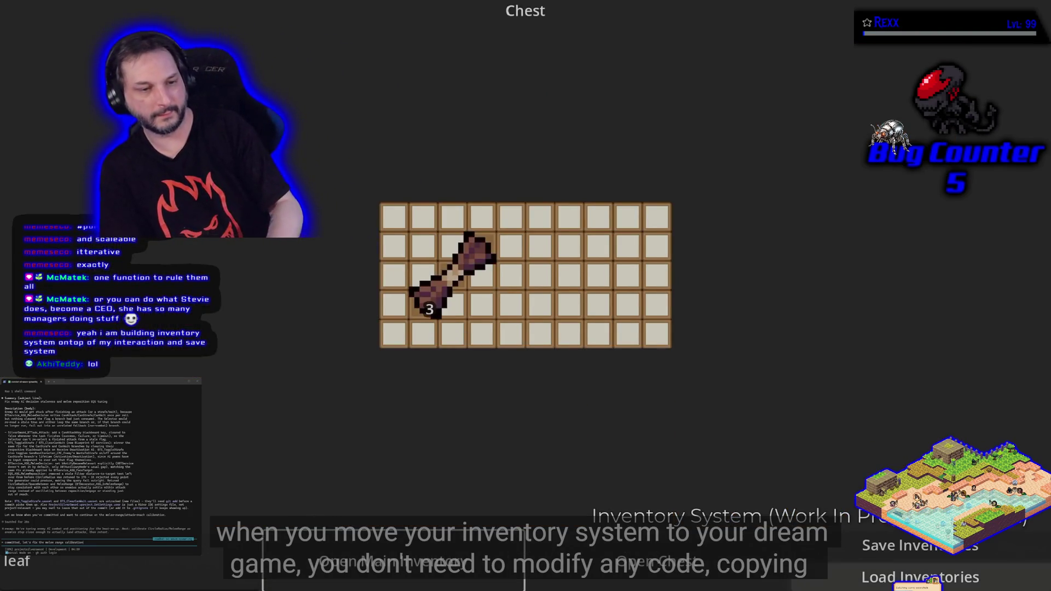
left_click(393, 562)
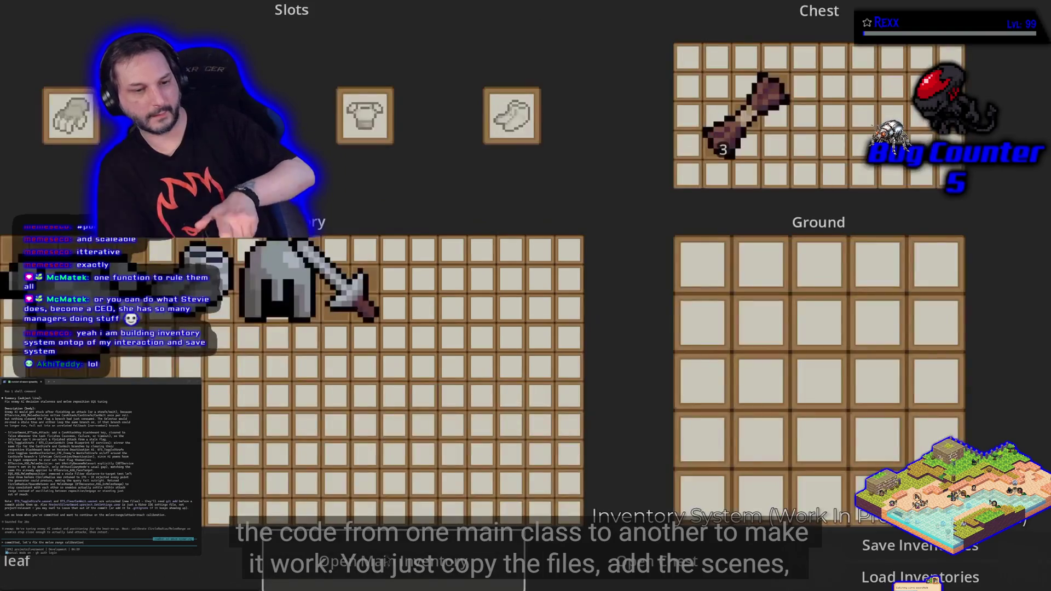
left_click_drag(358, 281, 360, 279)
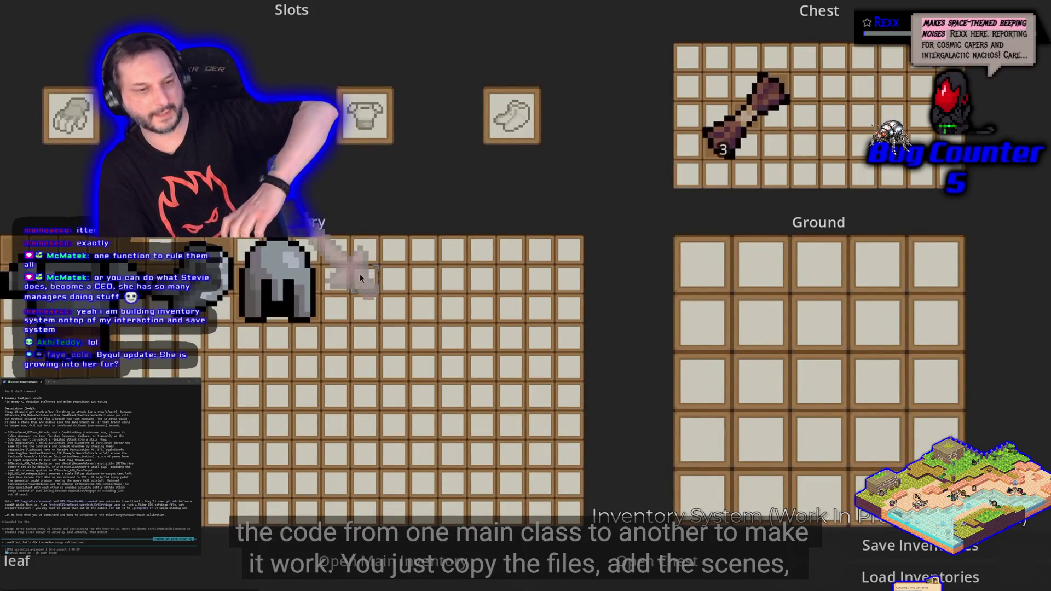
left_click_drag(219, 164, 71, 116)
mouse_move(265, 280)
left_mouse_down()
mouse_move(219, 116)
mouse_move(436, 156)
mouse_move(503, 140)
left_mouse_up()
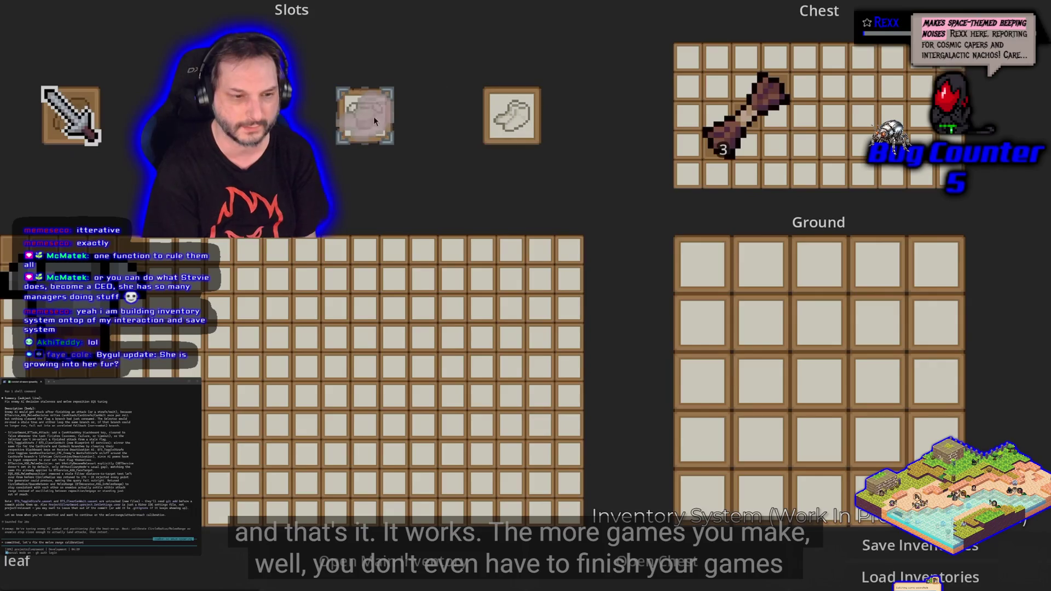
left_click_drag(365, 115, 514, 116)
mouse_move(71, 279)
left_mouse_down()
mouse_move(246, 298)
mouse_move(372, 162)
mouse_move(366, 120)
left_mouse_up()
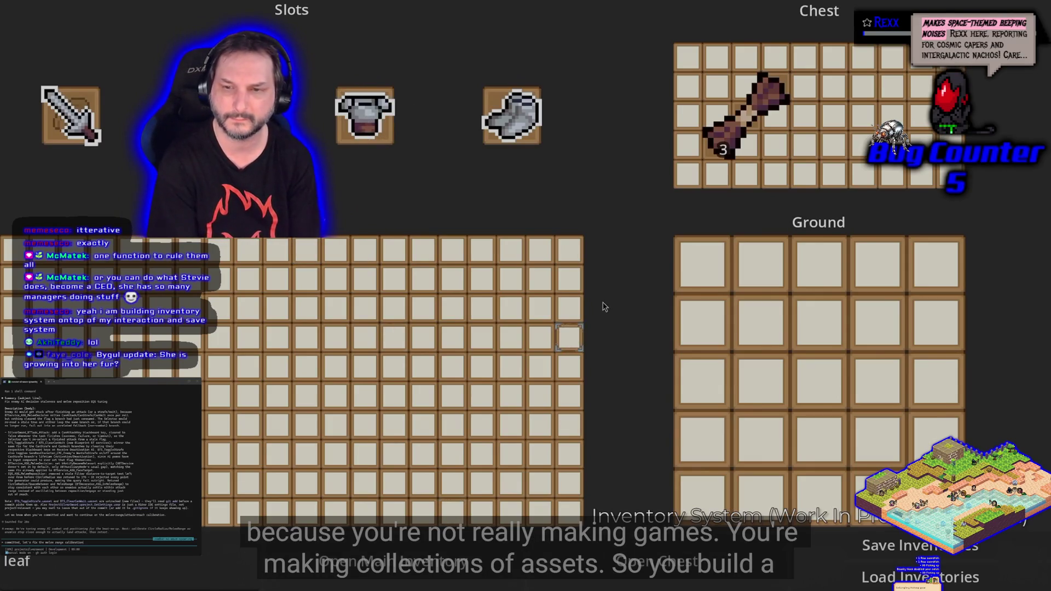
key("Escape")
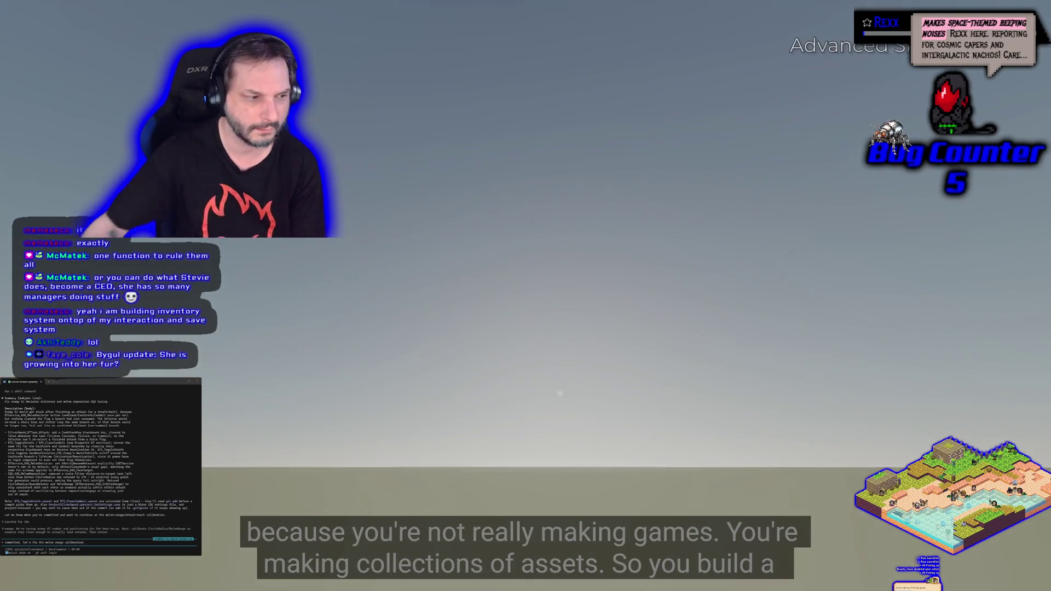
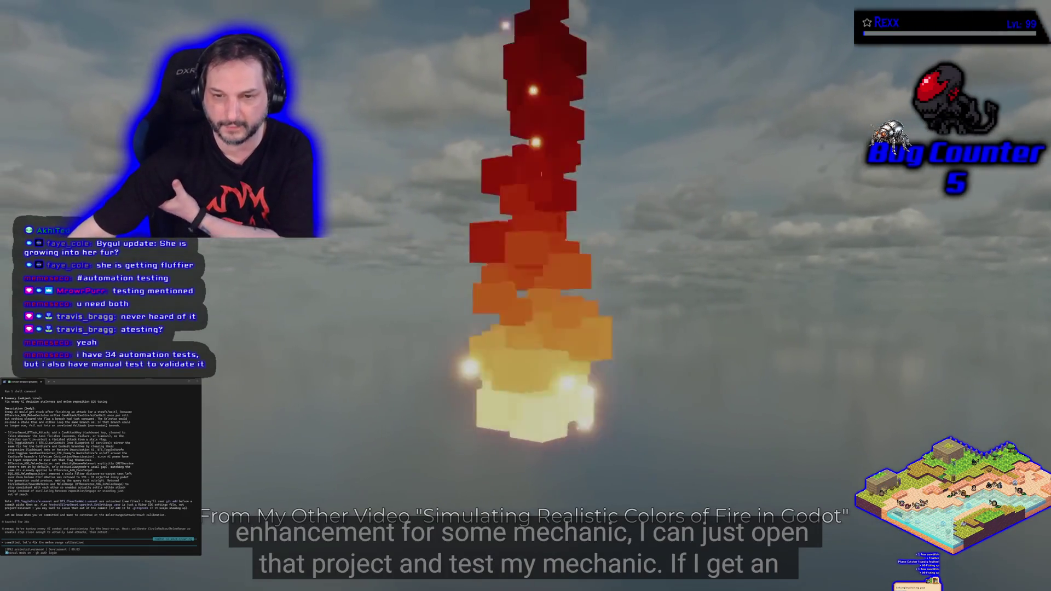
Pause the Make Systems Not Games video at 9:50, then resume playback.
mouse_move(316, 286)
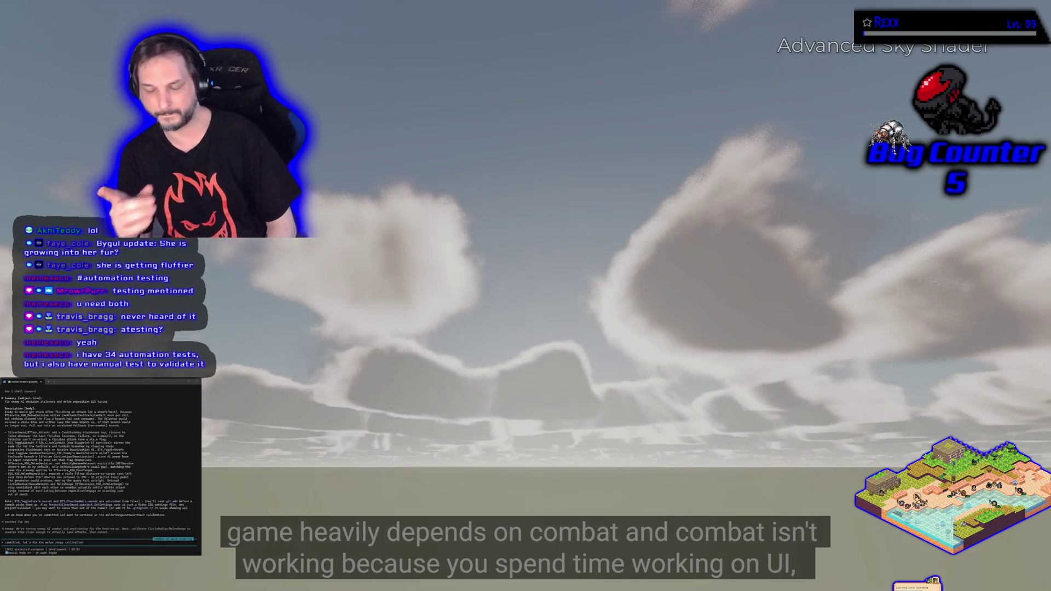
left_click(336, 311)
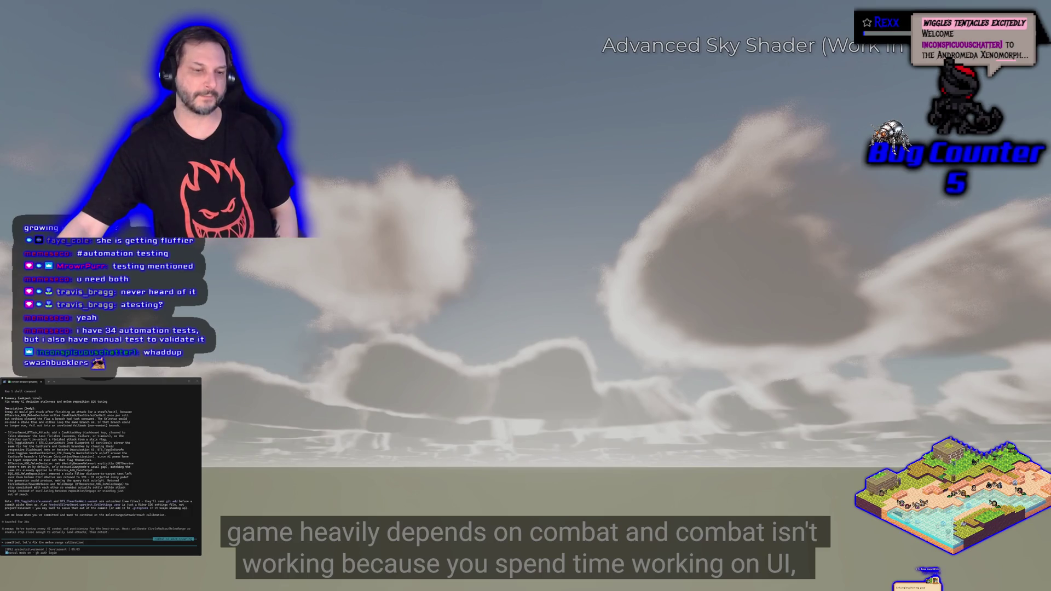
mouse_move(335, 317)
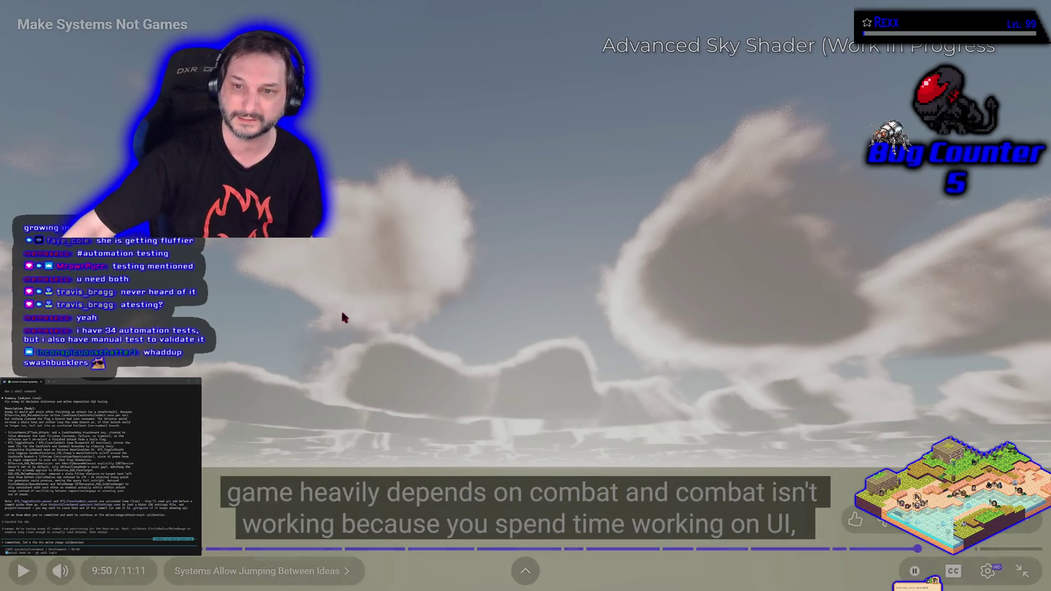
left_click(631, 309)
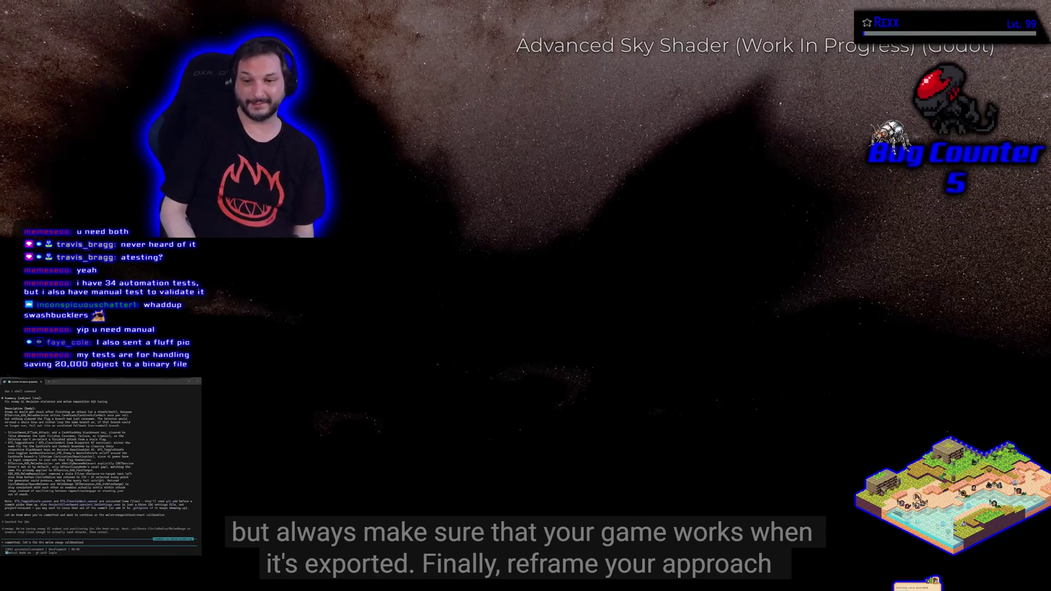
Let the video play to 11:05 of 11:11, then exit full-screen mode.
mouse_move(509, 392)
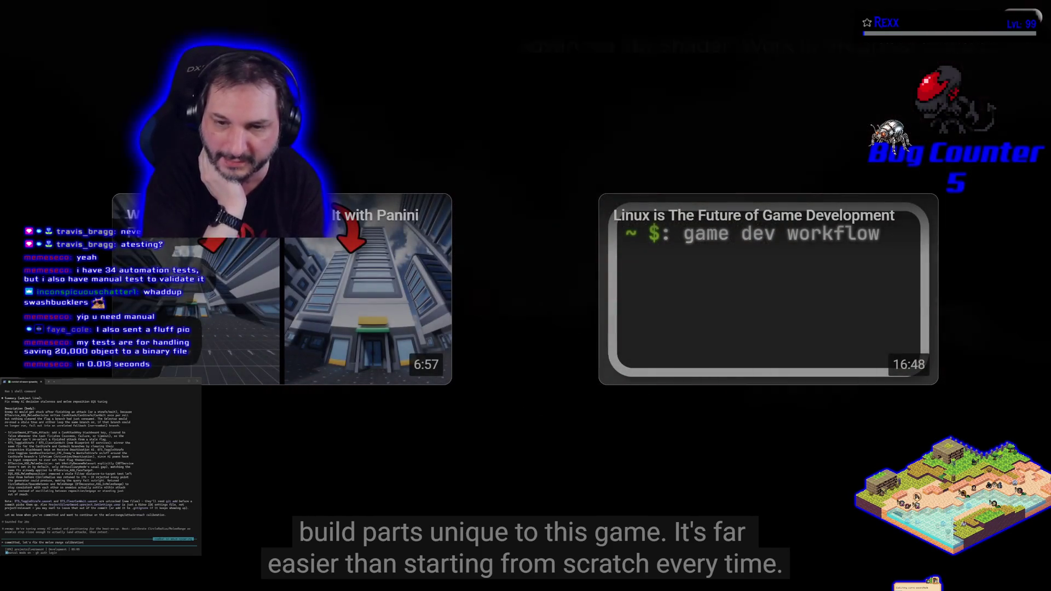
mouse_move(1015, 589)
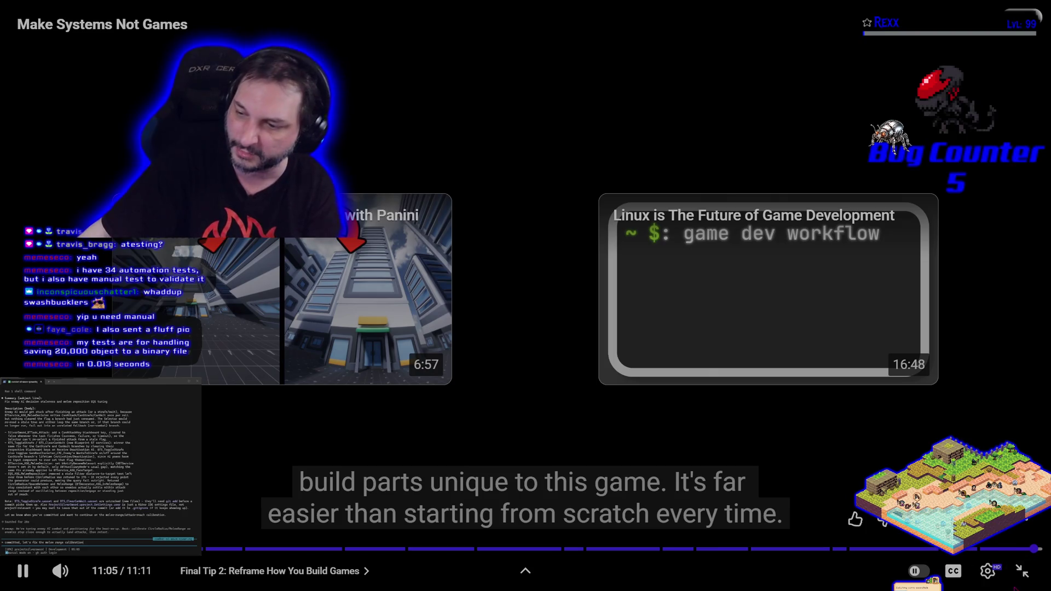
left_click(1022, 571)
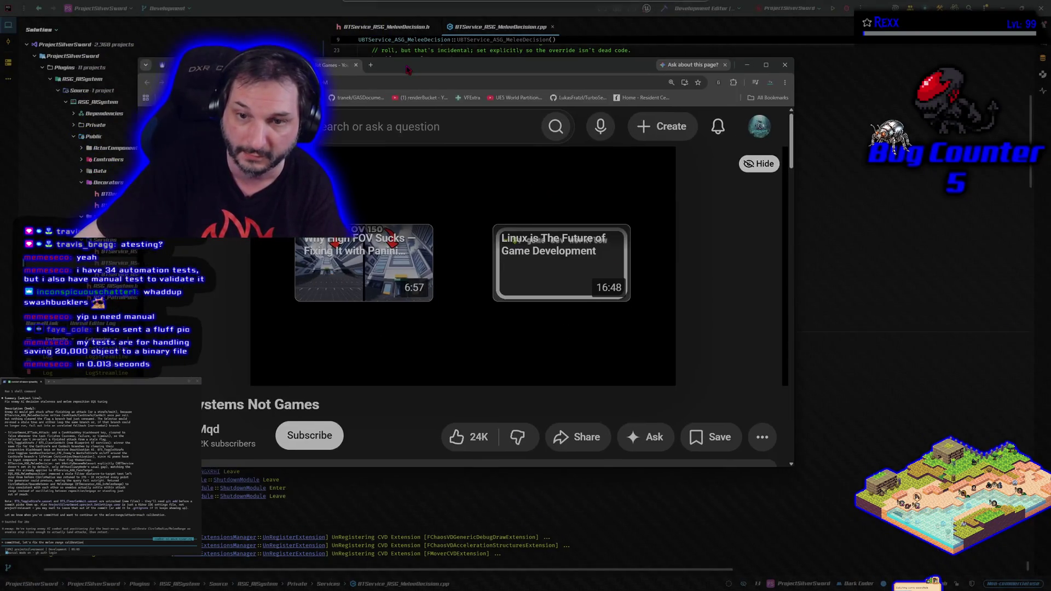
Close the YouTube window, then close the extra kitten image tabs and finally the kitten photo window.
left_click(792, 69)
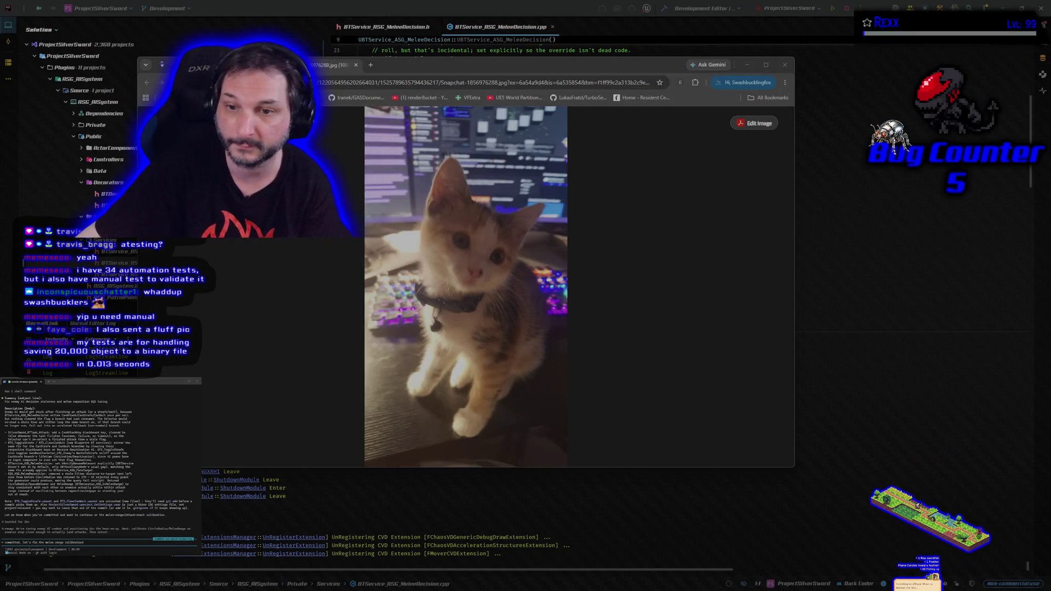
mouse_move(278, 65)
left_mouse_down()
mouse_move(544, 117)
mouse_move(470, 78)
mouse_move(453, 82)
left_mouse_up()
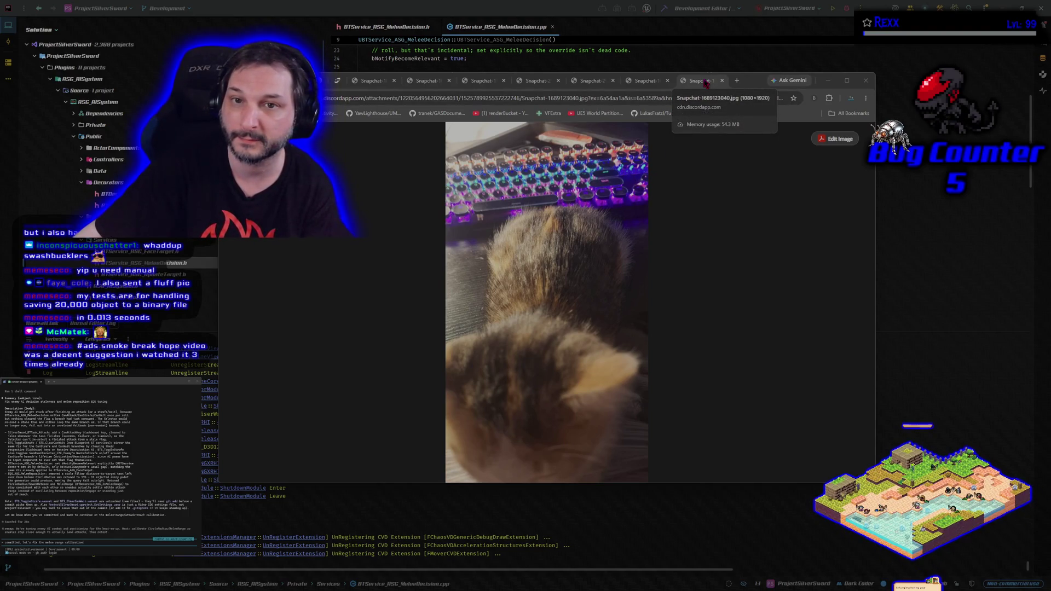
key("ctrl+w")
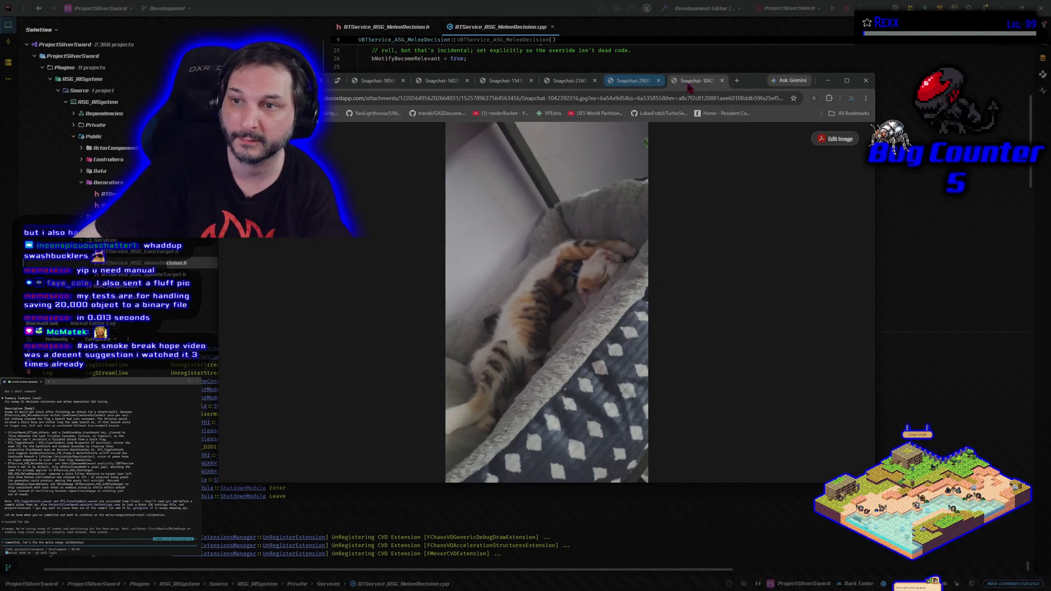
key("ctrl+w")
key("ctrl+w")
key("ctrl+w")
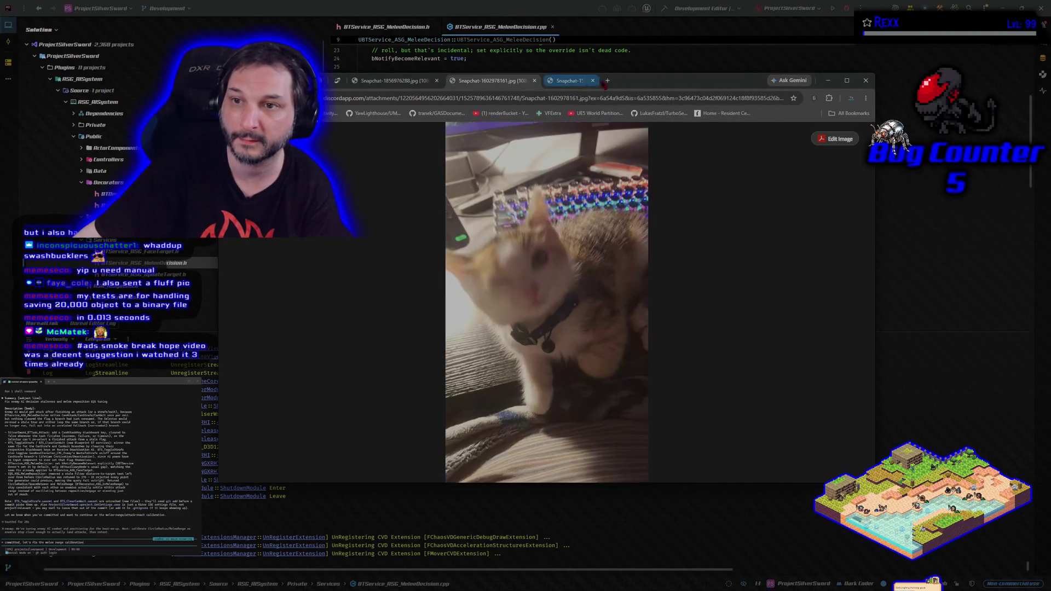
key("ctrl+w")
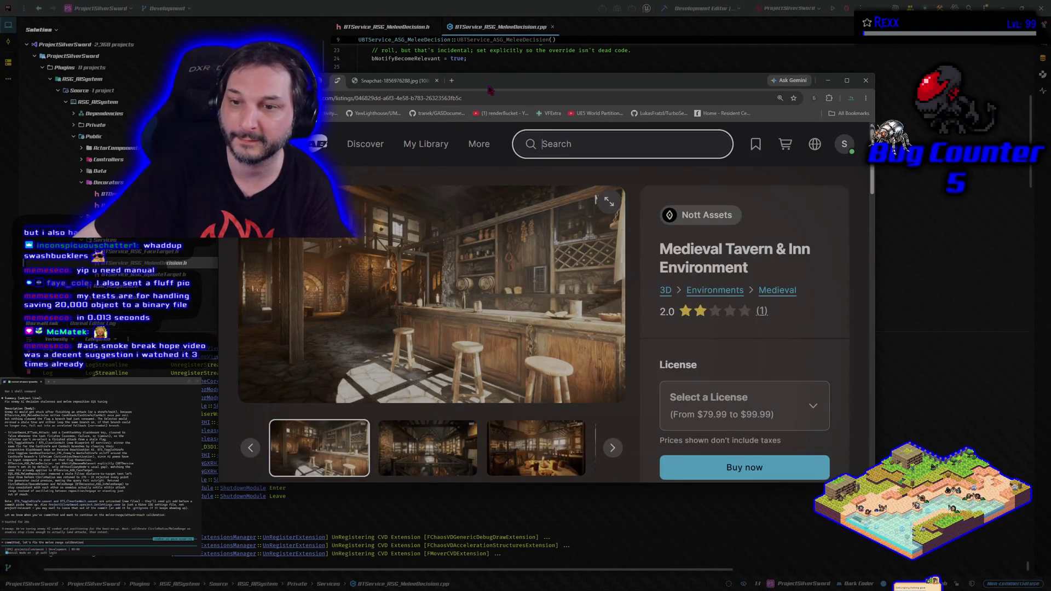
left_click(371, 82)
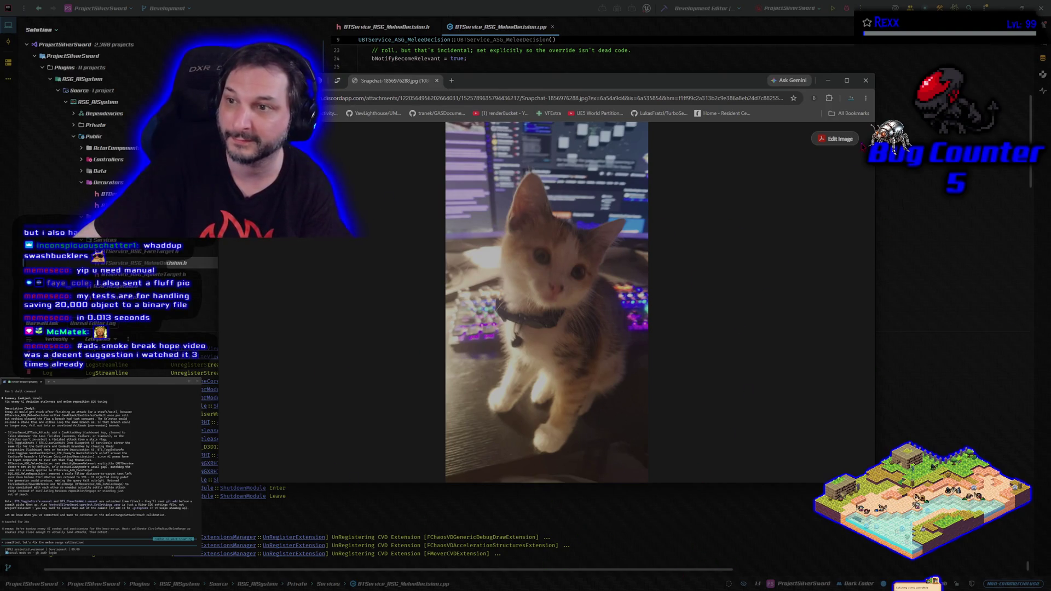
left_click(865, 80)
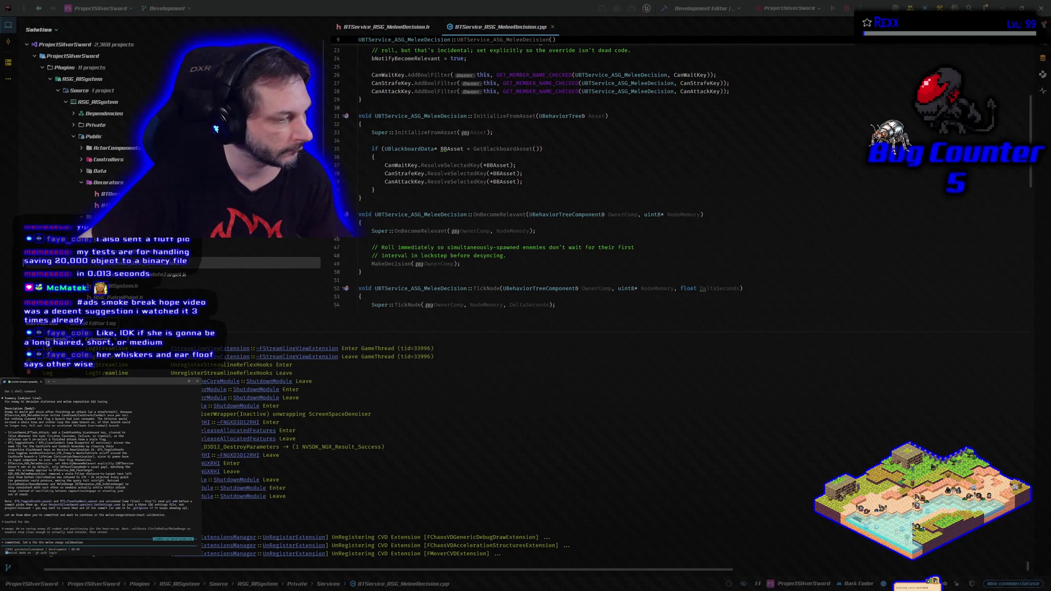
Bring GitHub Desktop to the front.
key("alt+Tab")
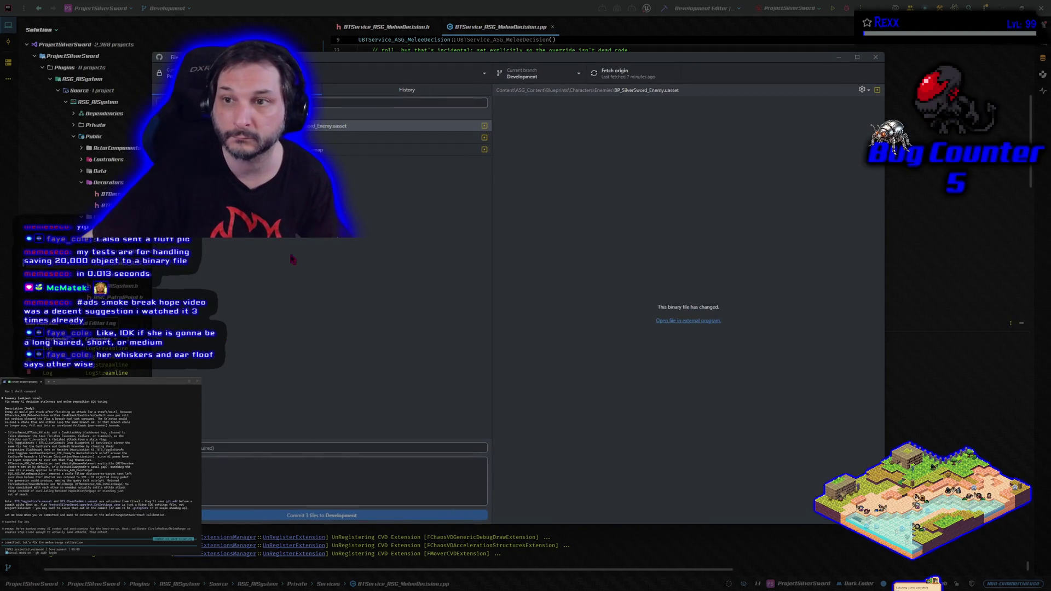
Review past commits and the ASG_BT.uasset change in GitHub Desktop, then return to Rider.
left_click(377, 92)
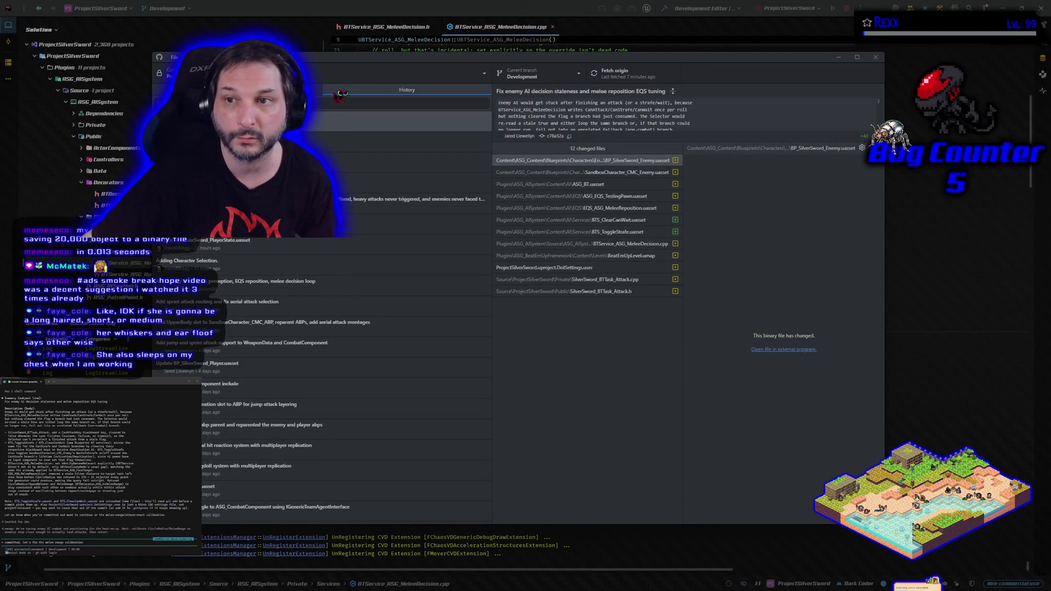
key("ctrl+1")
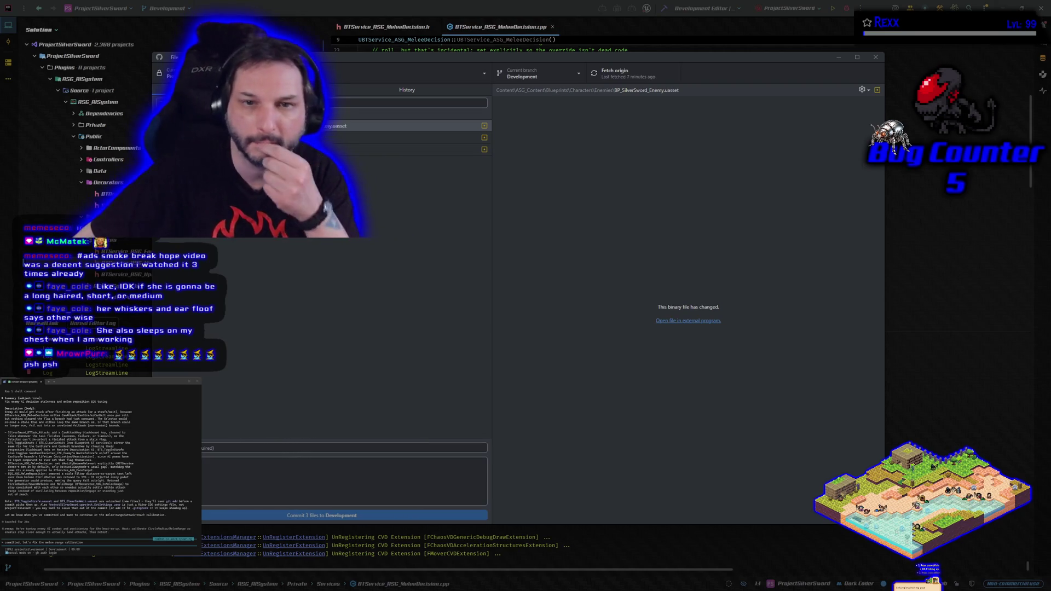
left_click(410, 137)
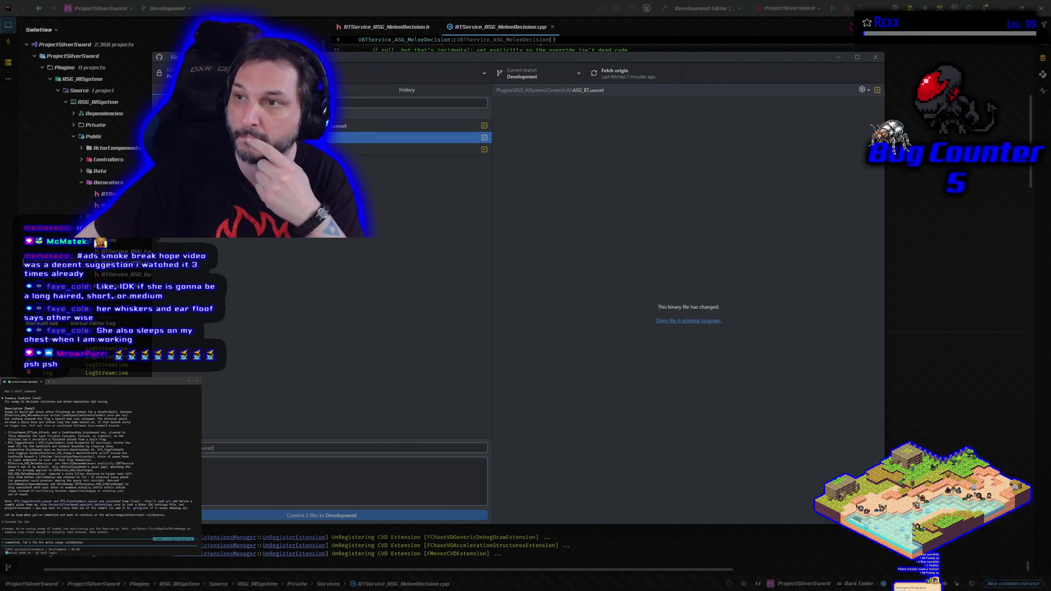
key("alt+Tab")
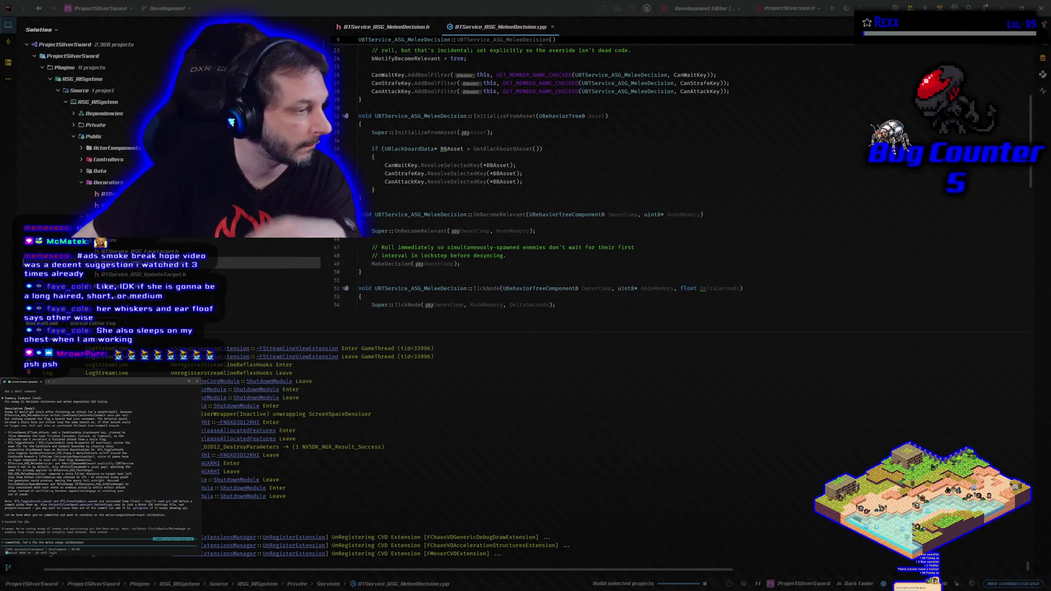
Send the 'committed' note to the coding assistant in Rider's terminal.
key("Return")
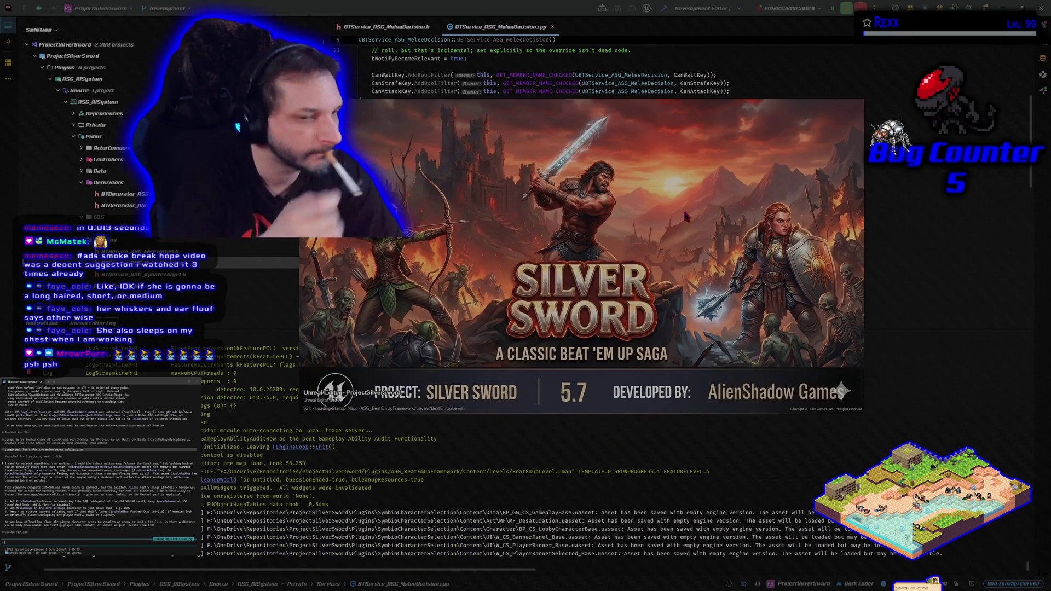
Move the Unreal Editor loading splash window aside while the project loads.
left_click_drag(564, 241, 594, 272)
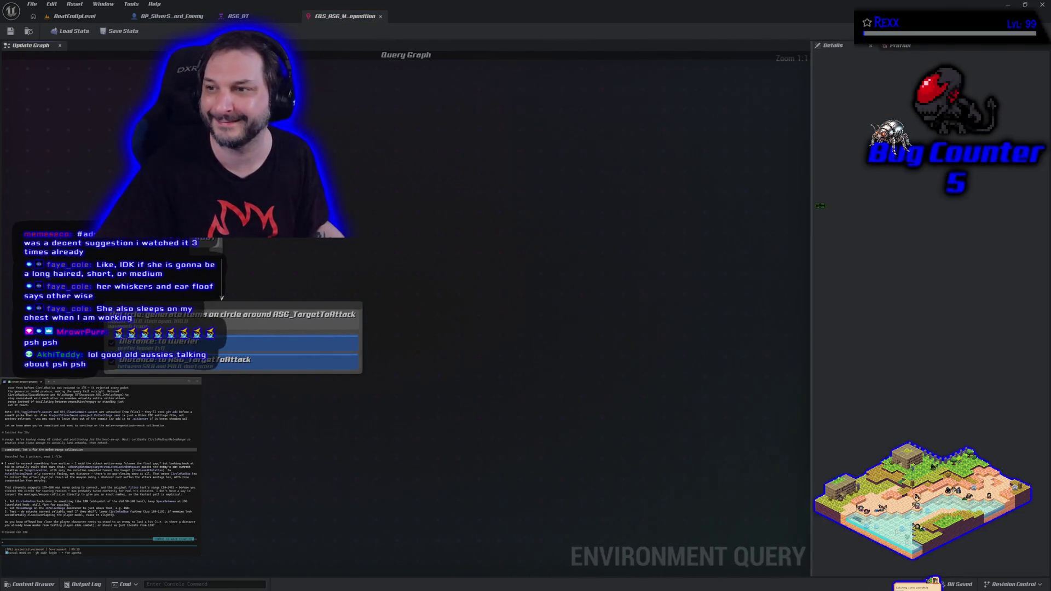
Inspect ASG_BT's In Melee Range decorator, then select the EQS OnCircle generator to view its radius.
left_click_drag(548, 168, 611, 176)
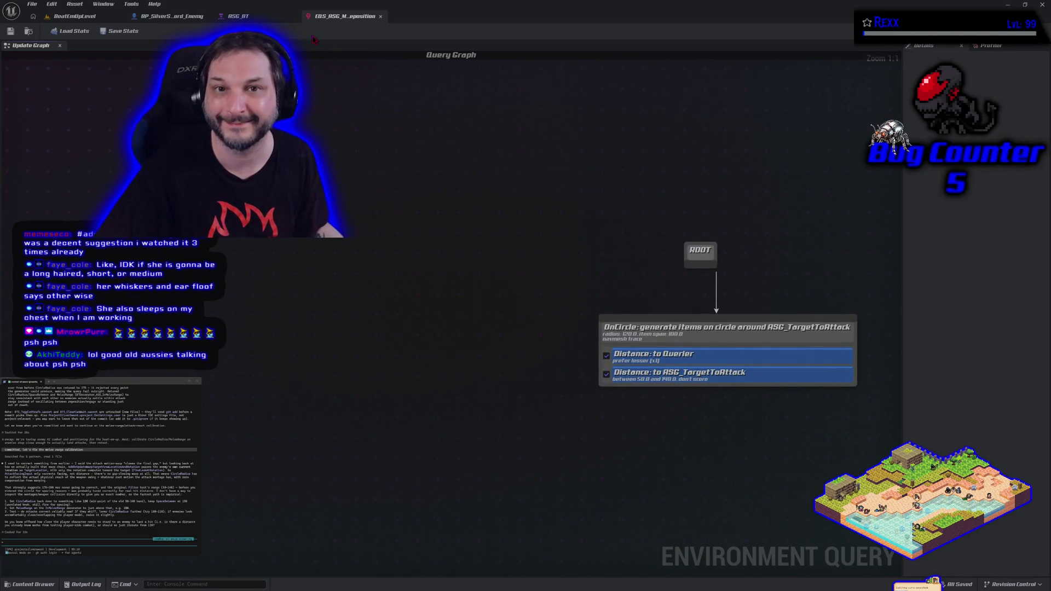
left_click(263, 20)
scroll(268, 351, "up", 3)
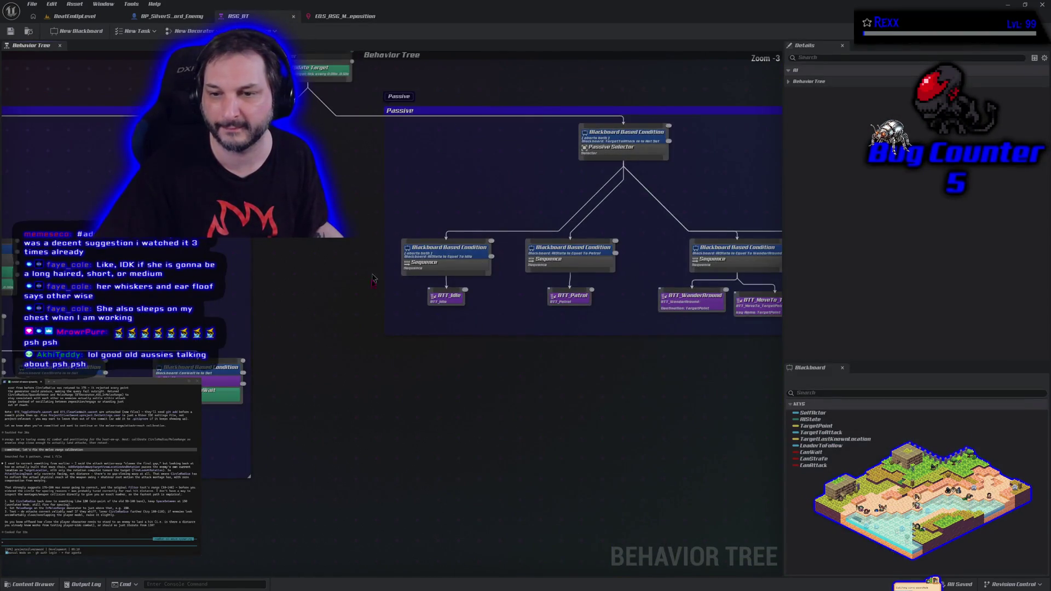
mouse_move(267, 351)
left_mouse_down()
mouse_move(583, 327)
mouse_move(656, 336)
left_mouse_up()
left_click(255, 263)
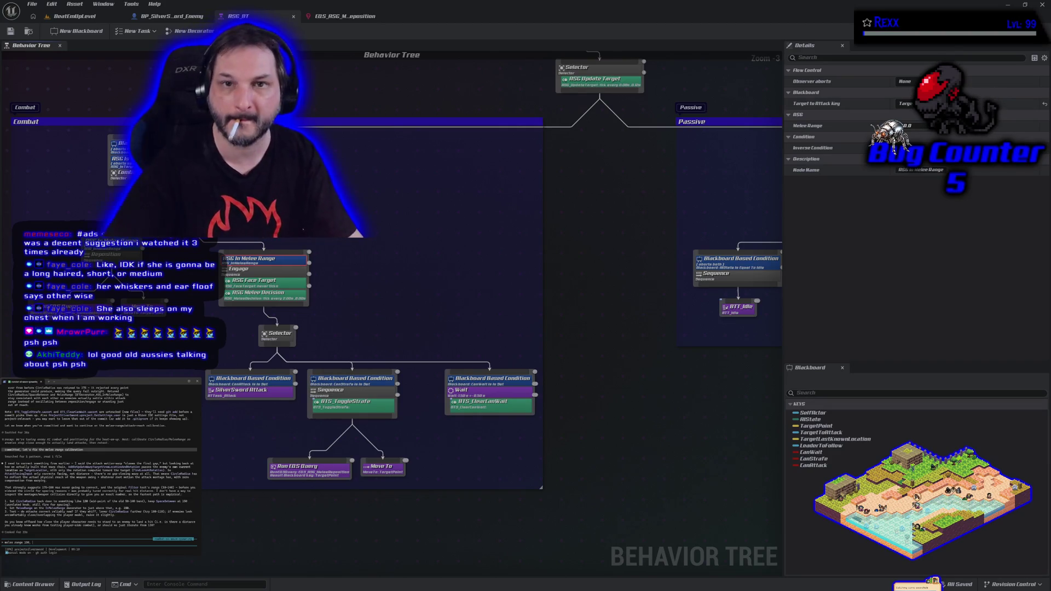
left_click(355, 17)
left_click(653, 324)
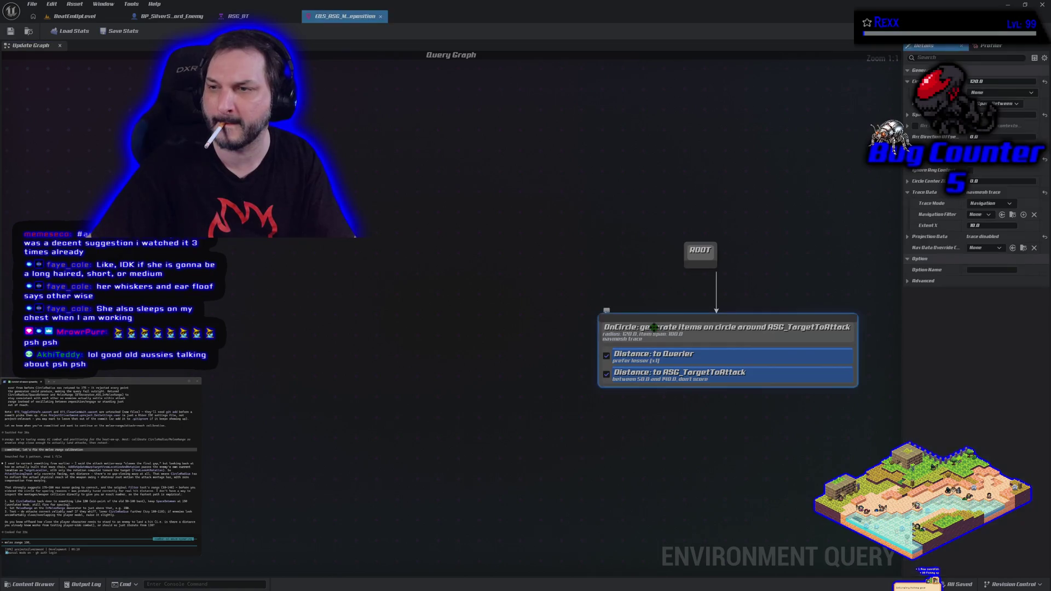
type("c")
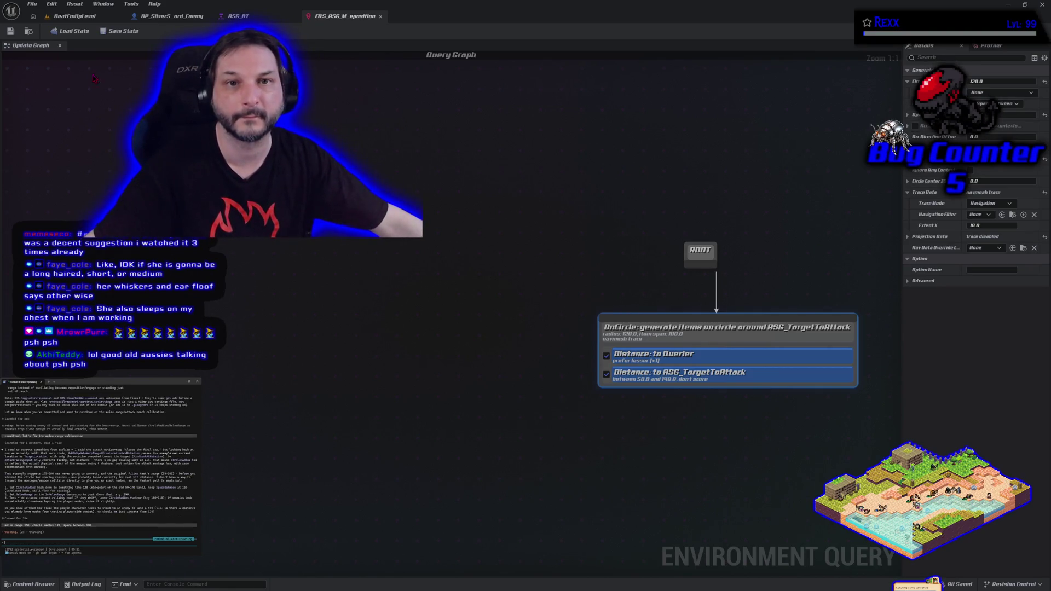
Play-test the BeatEmUpLevel briefly in PIE, then stop the session.
left_click(143, 16)
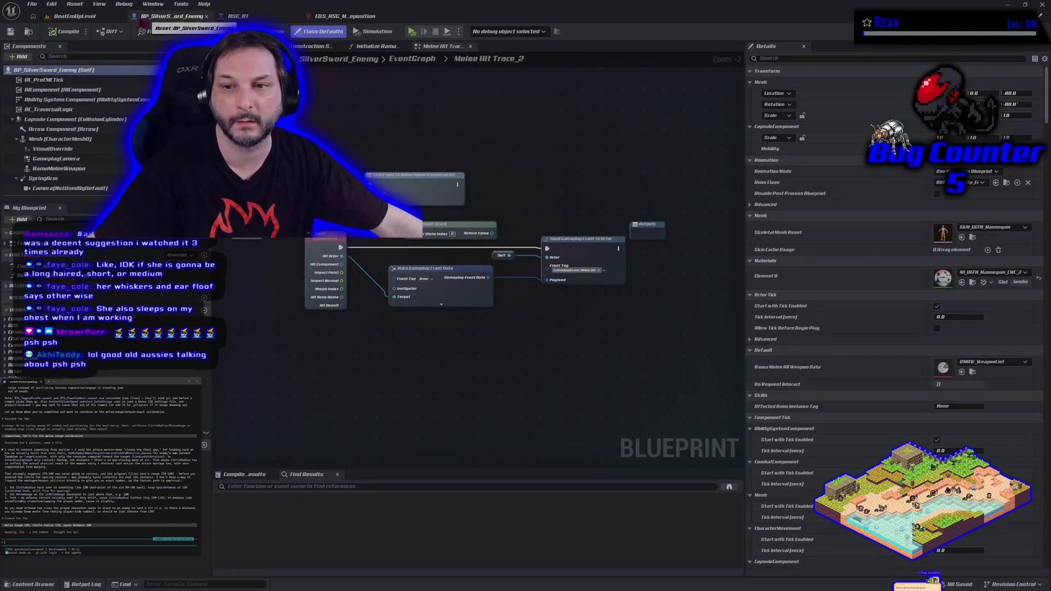
left_click(74, 16)
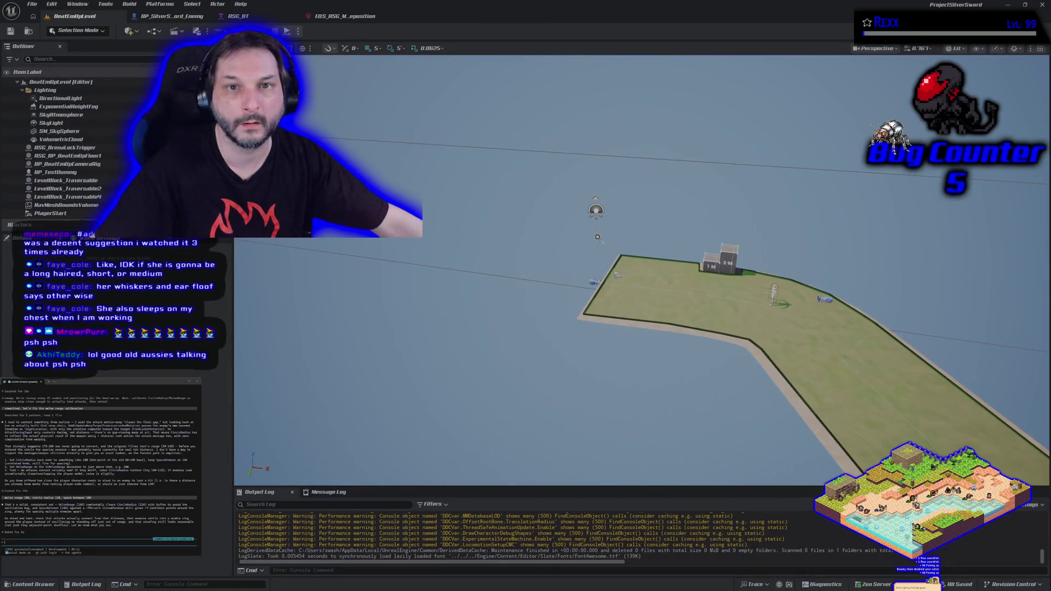
key("alt+p")
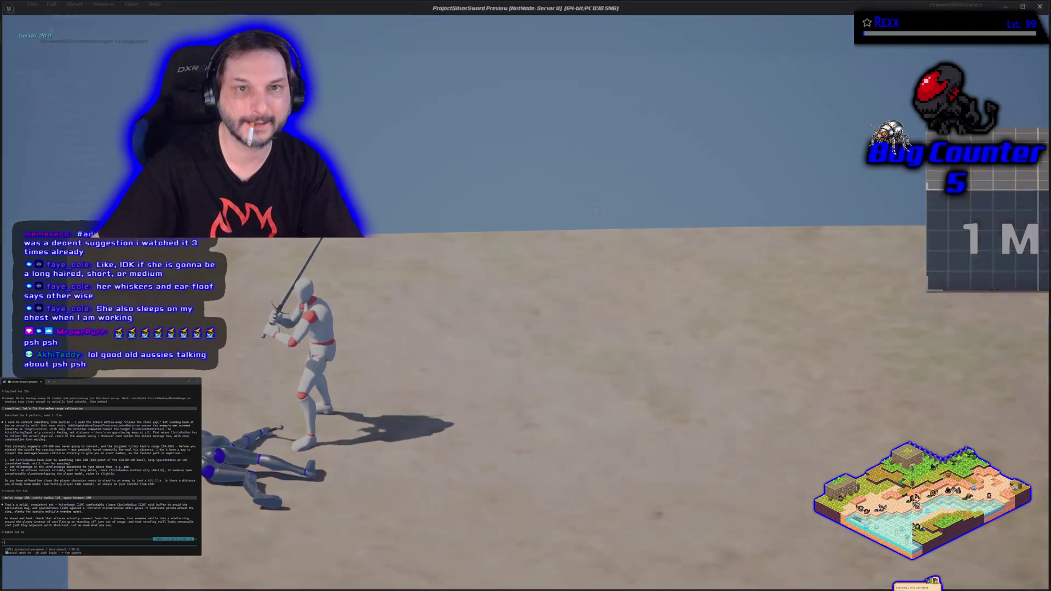
key("Escape")
In BP_SilverSword_Enemy, disconnect the Cast from Send Gameplay Event to Actor, then compile and save.
left_click(171, 16)
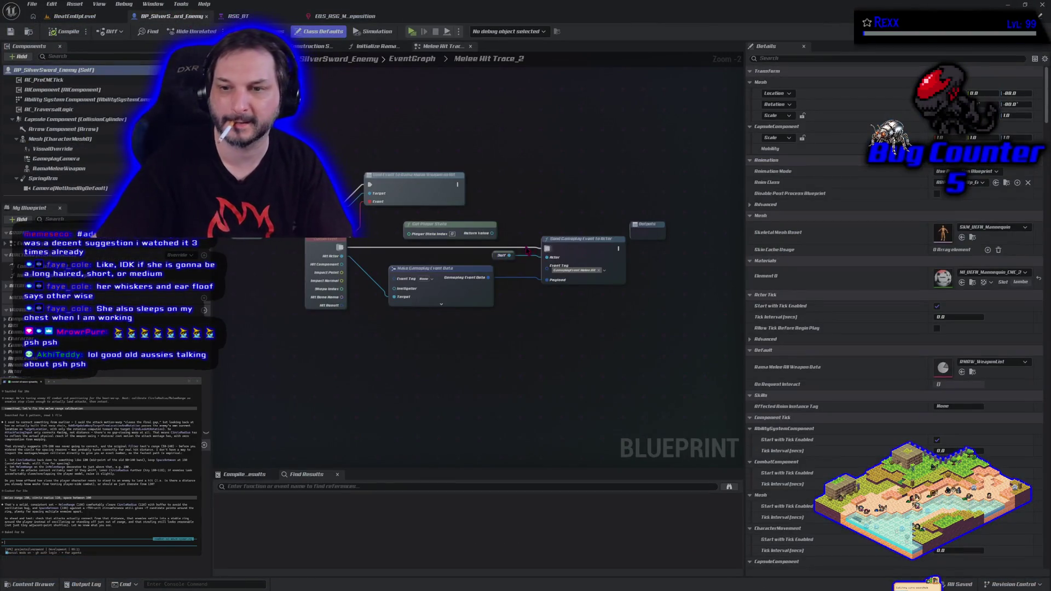
left_click(547, 248, "alt")
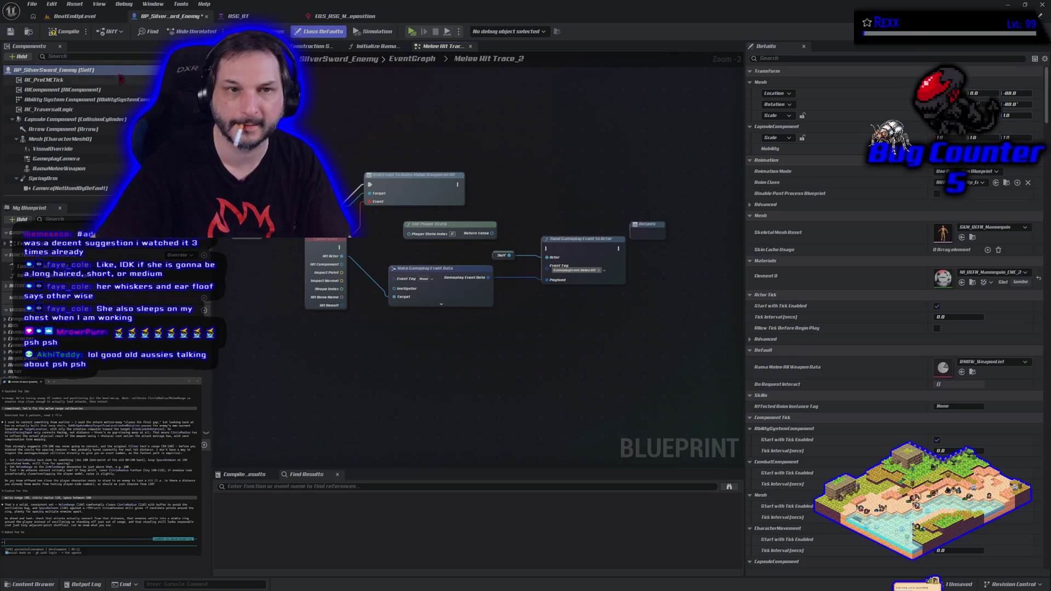
left_click(68, 32)
left_click(10, 32)
Save the BeatEmUpLevel and start another play-test of the enemies.
left_click(74, 16)
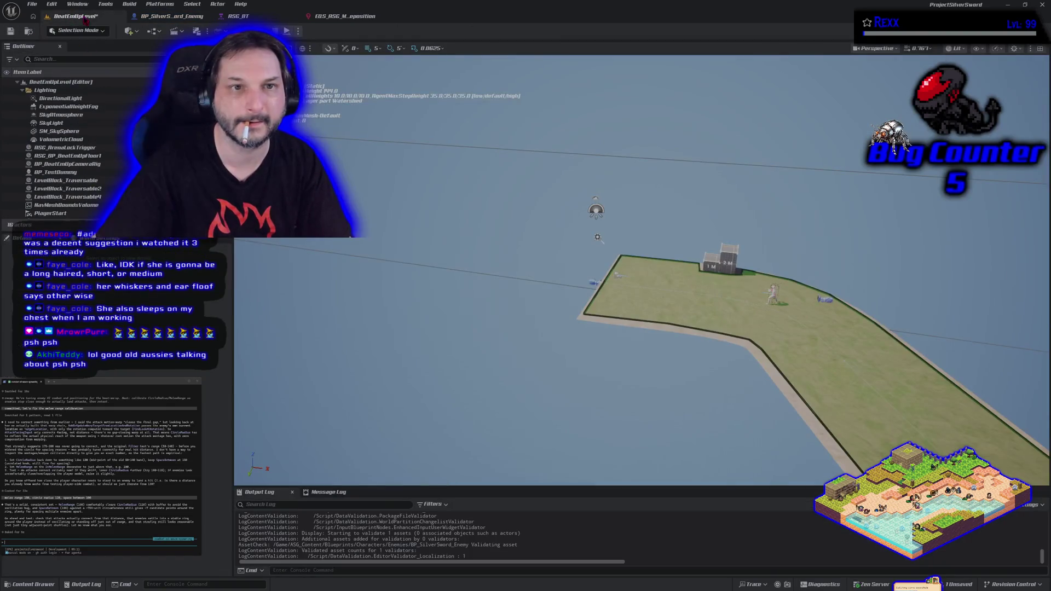
left_click(9, 31)
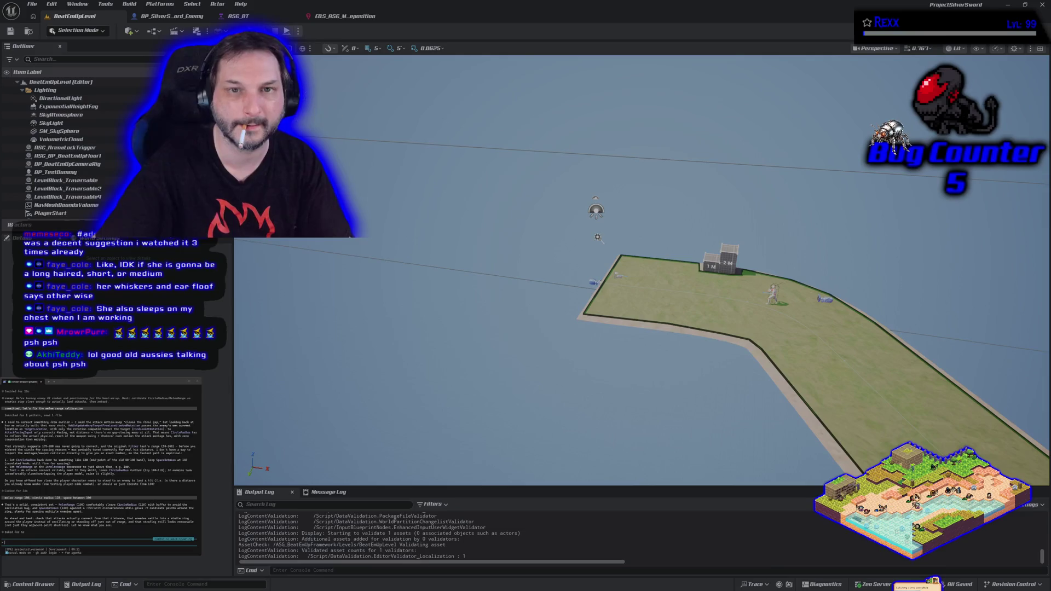
key("alt+p")
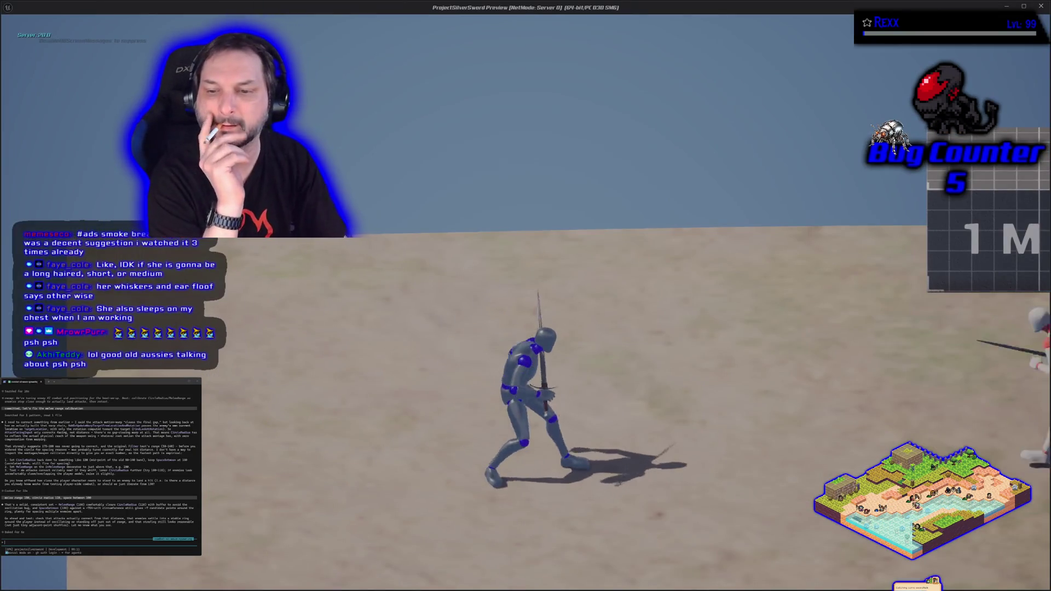